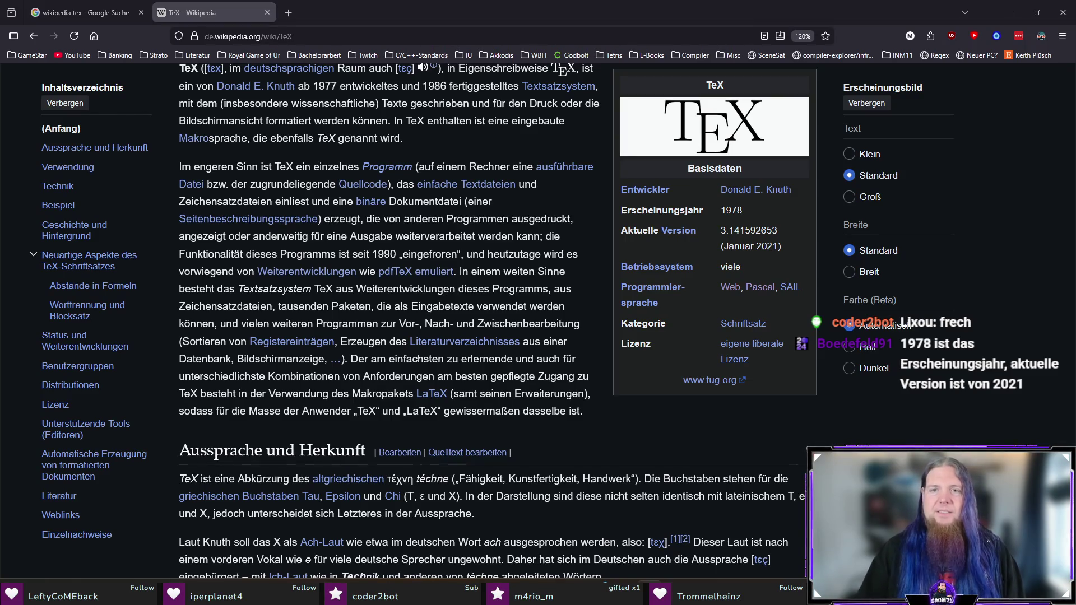
Check the TeX version in the infobox, then search the article for 'pdflatex'
left_click_drag(723, 231, 792, 241)
left_click(792, 241)
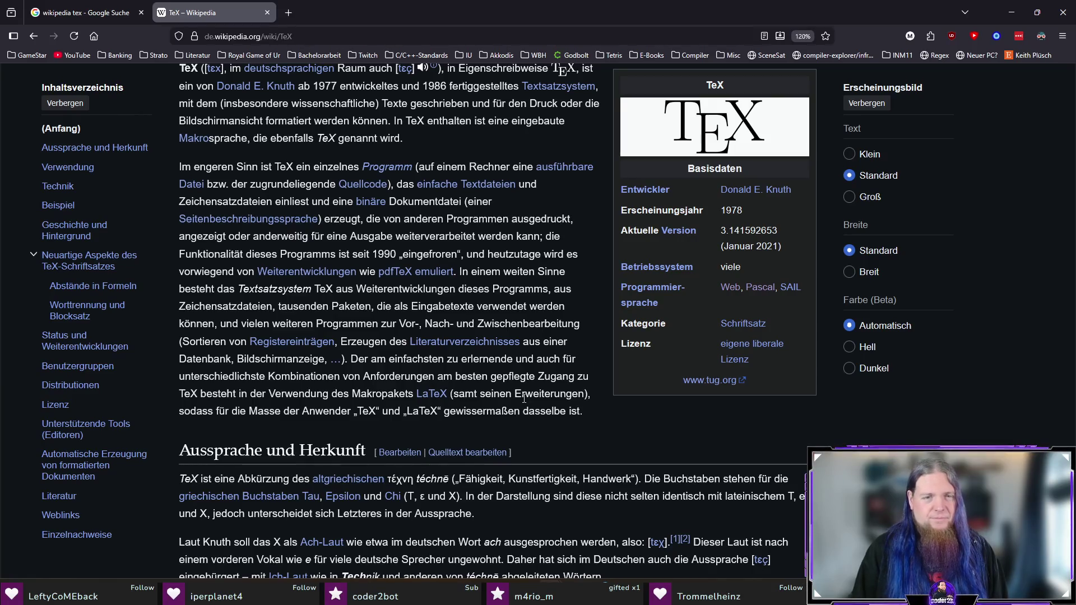
key("ctrl+f")
type("pdflat")
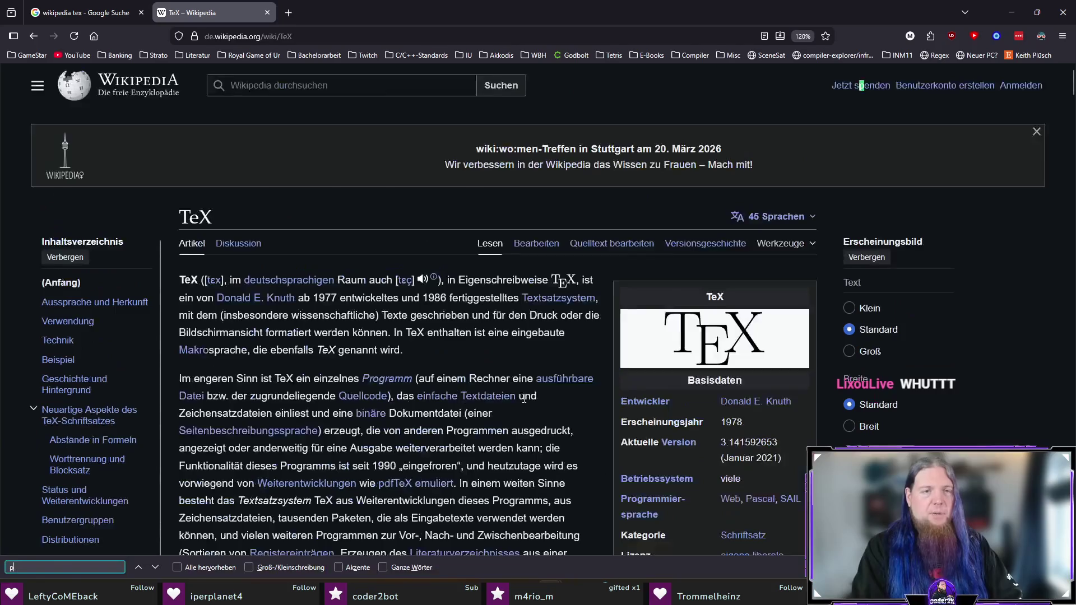
type("ex")
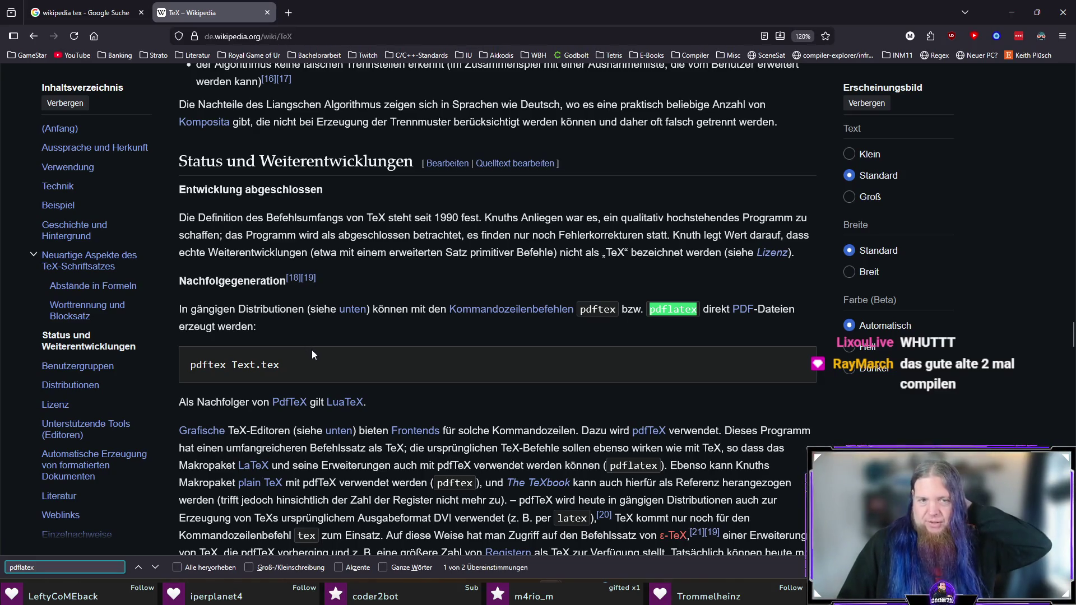
left_click(591, 336)
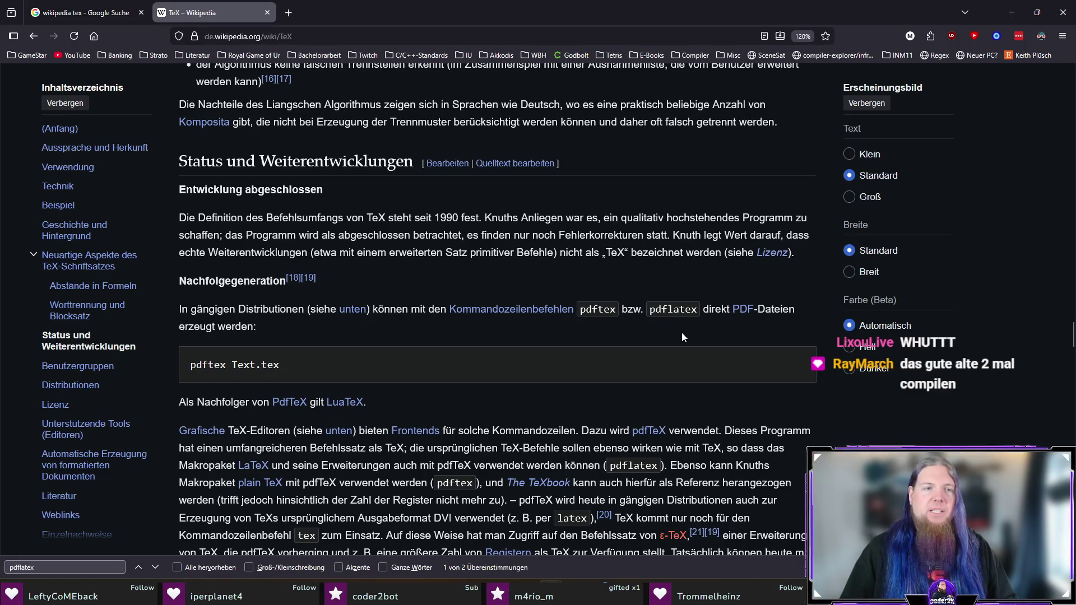
Scroll down to the Nachfolgegeneration section naming pdftex and pdflatex
scroll(665, 332, "down", 2)
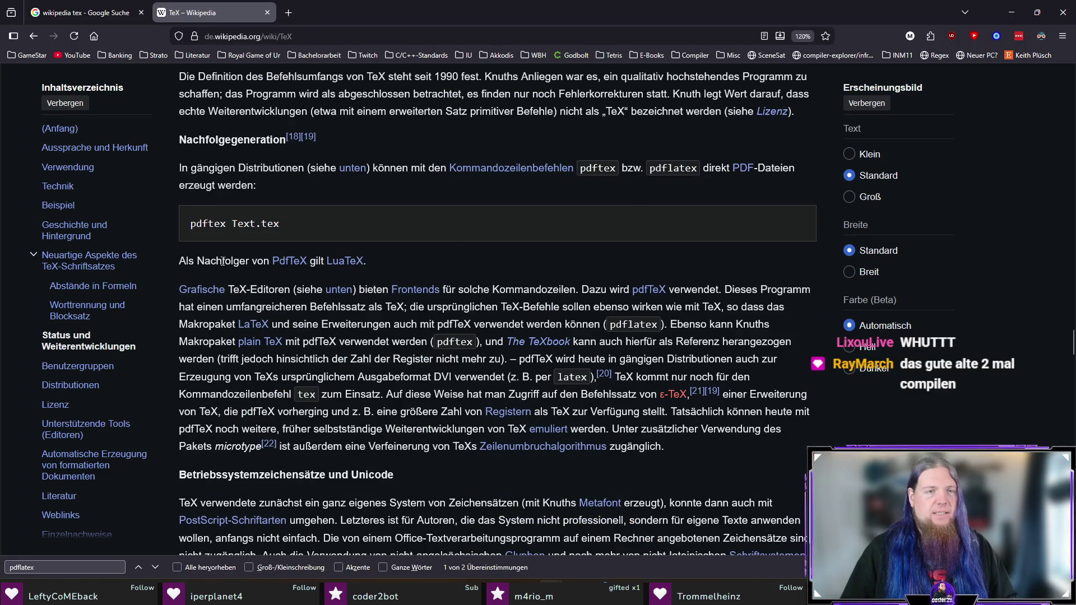
mouse_move(367, 262)
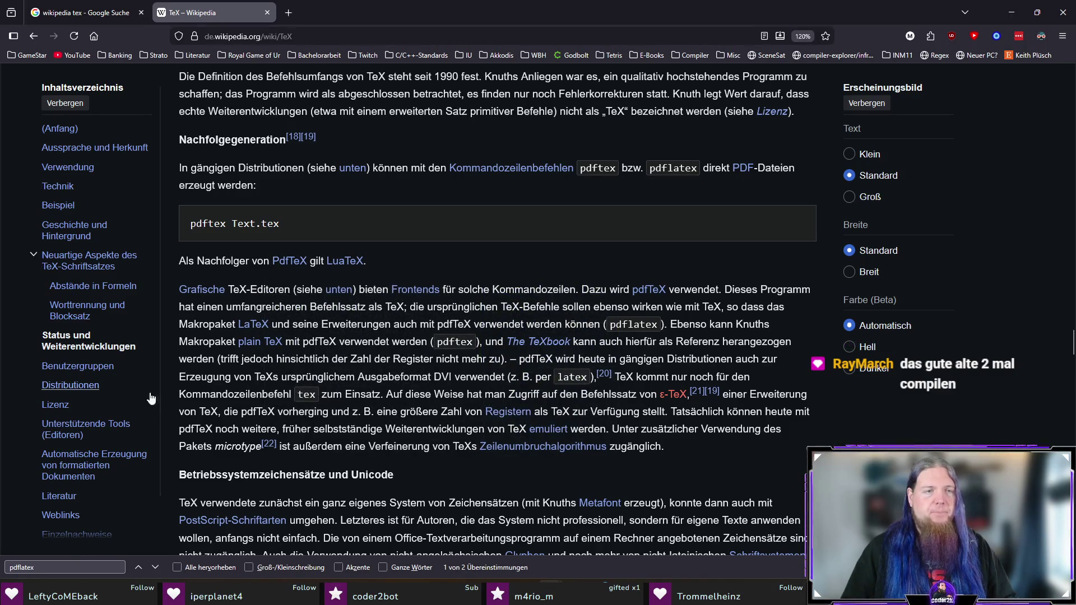
scroll(173, 370, "down", 1)
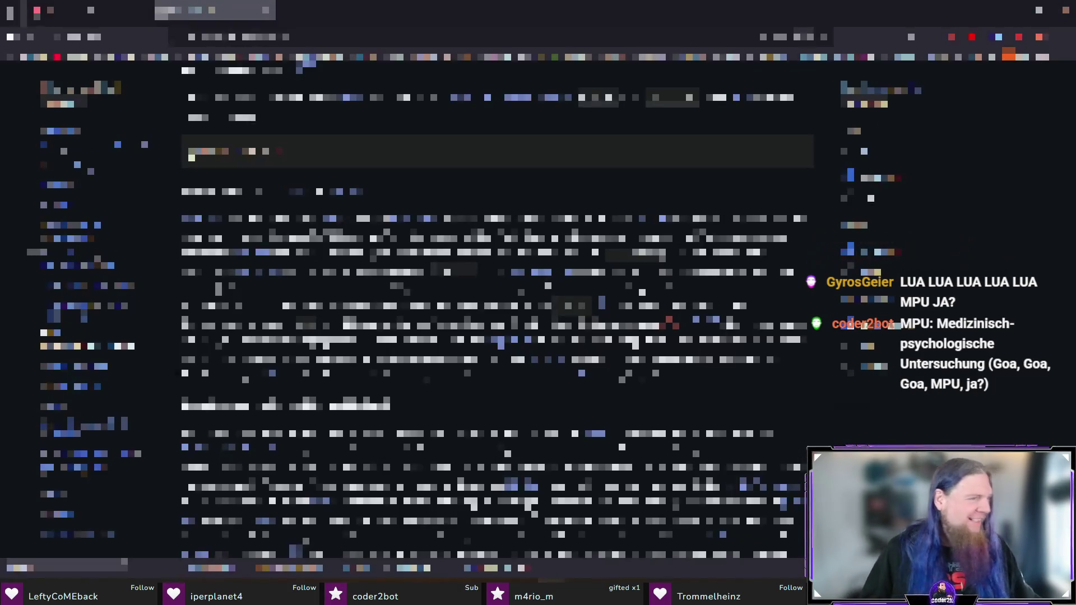
In a new chatgpt.com tab, ask 'Why is compiling LaTeX documents with pdflatex so slow?'
key("ctrl+t")
type("cod")
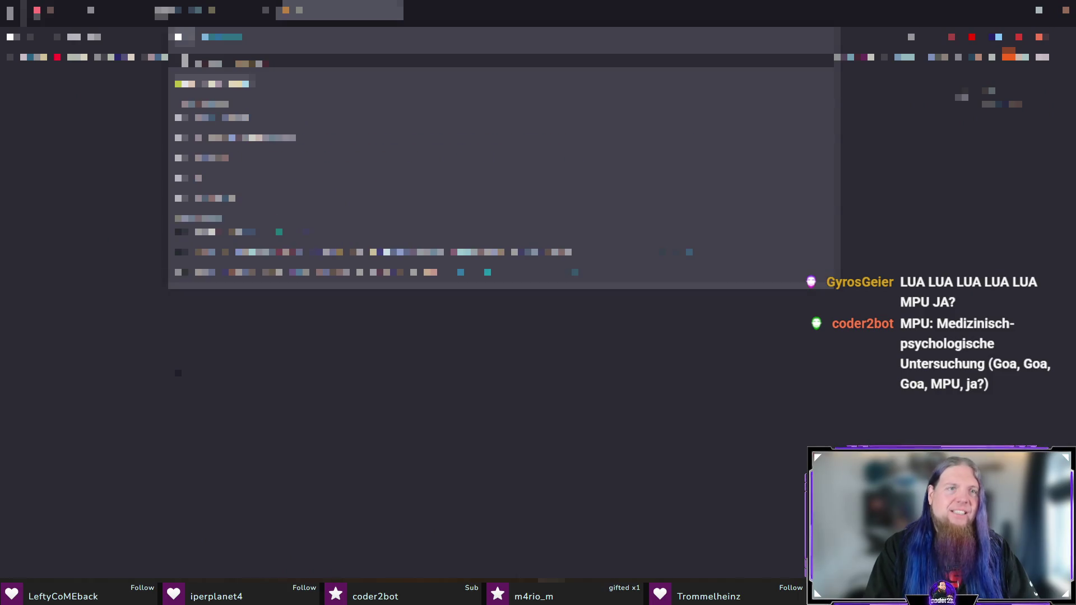
type("e")
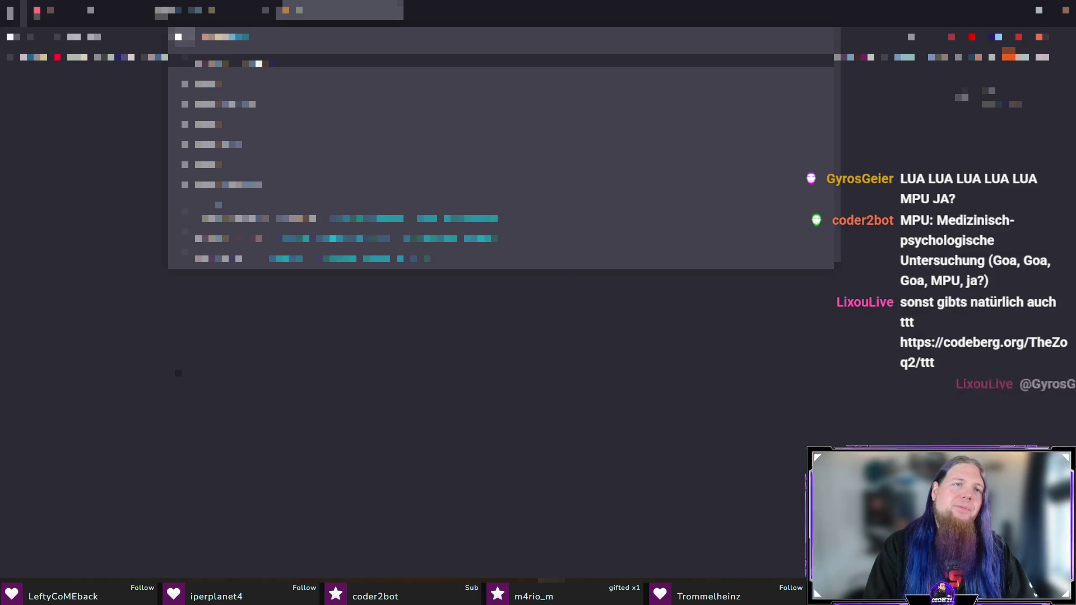
key("Return")
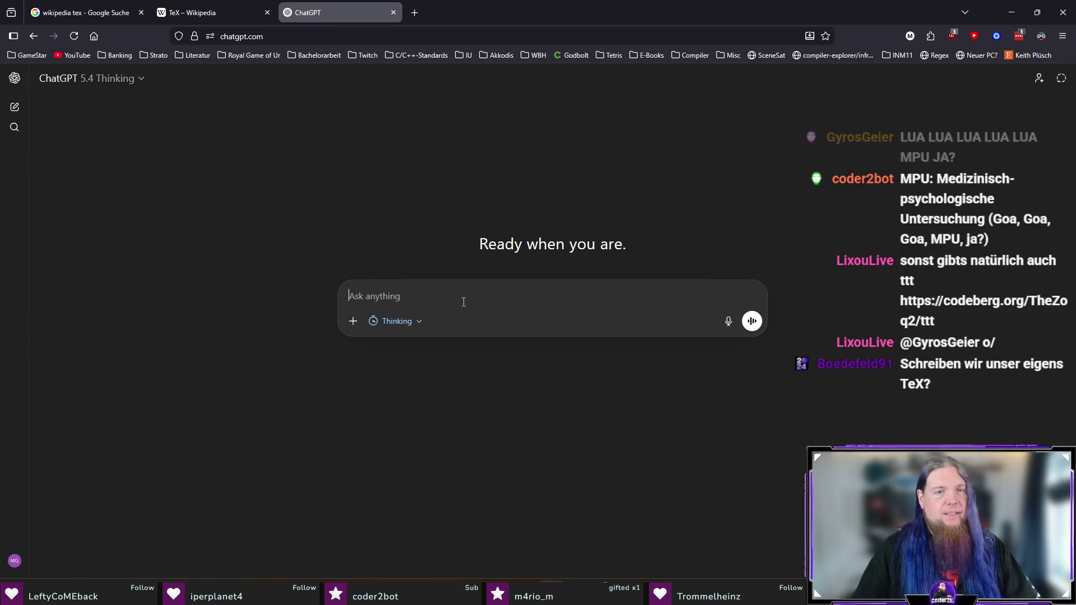
type("Why is compiling LaTeX cod")
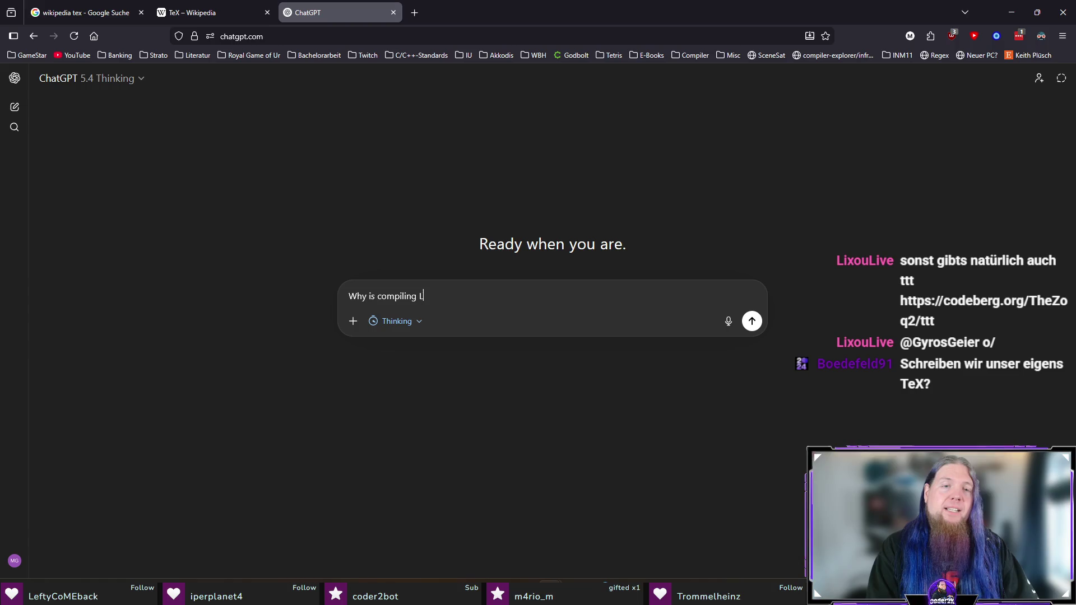
type("e")
key("BackSpace")
key("BackSpace")
key("BackSpace")
type("documents with pdflatex")
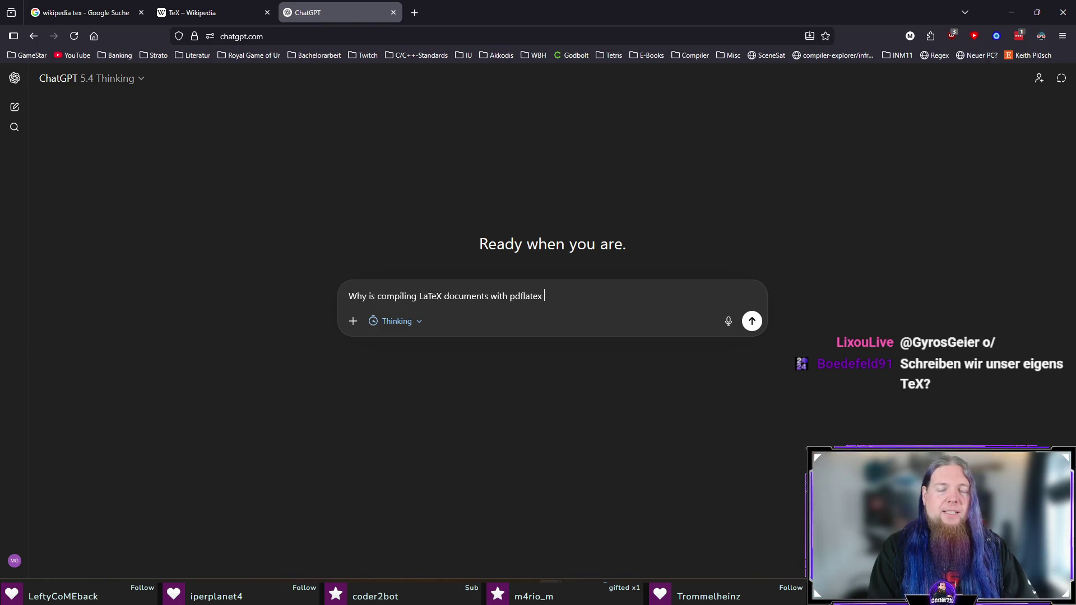
type(" so ")
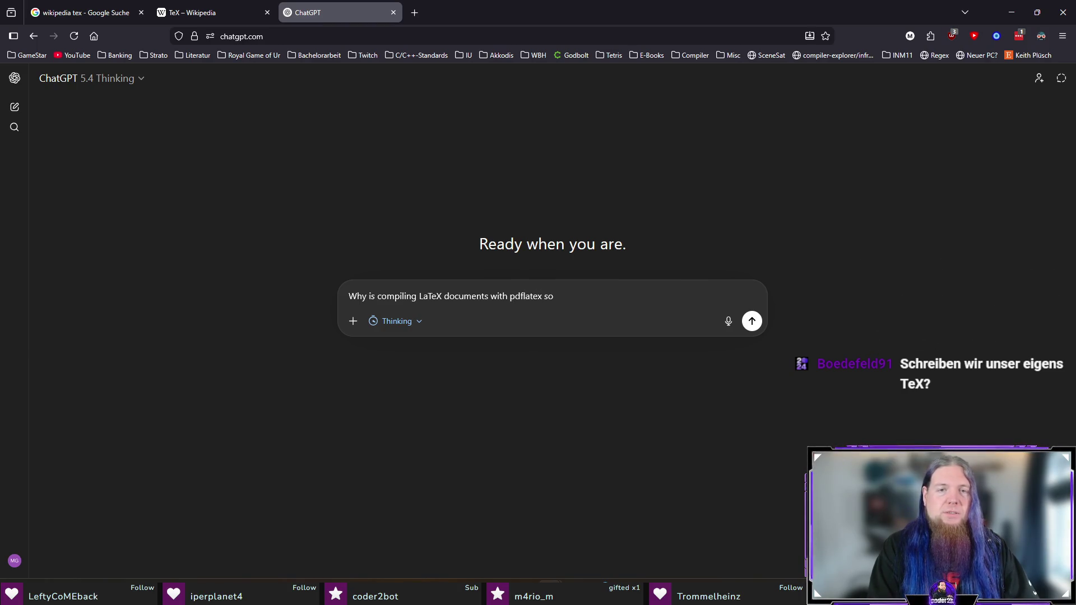
type("slow?")
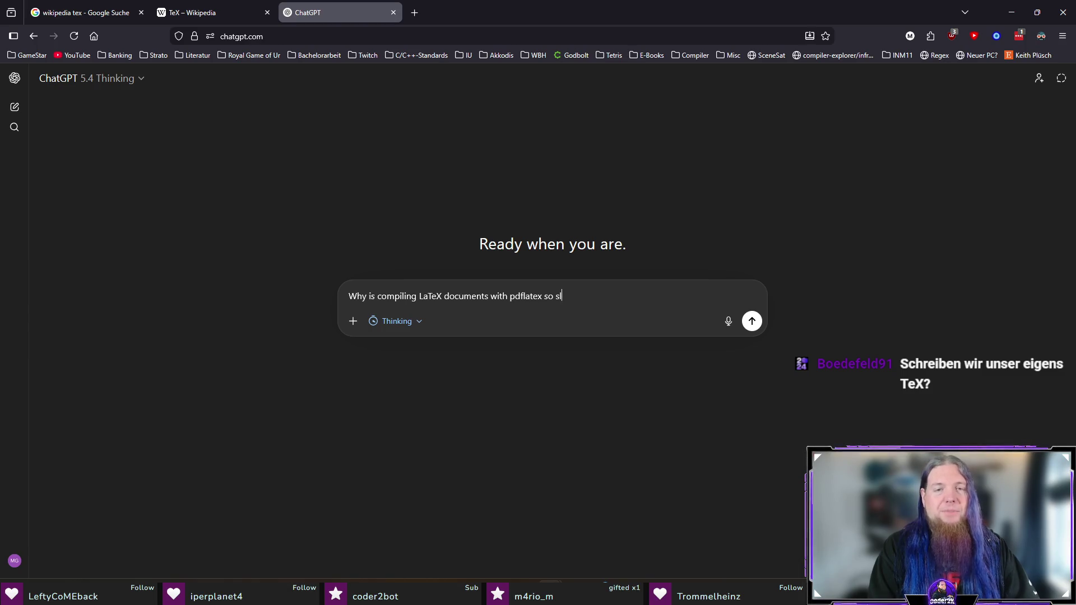
key("Return")
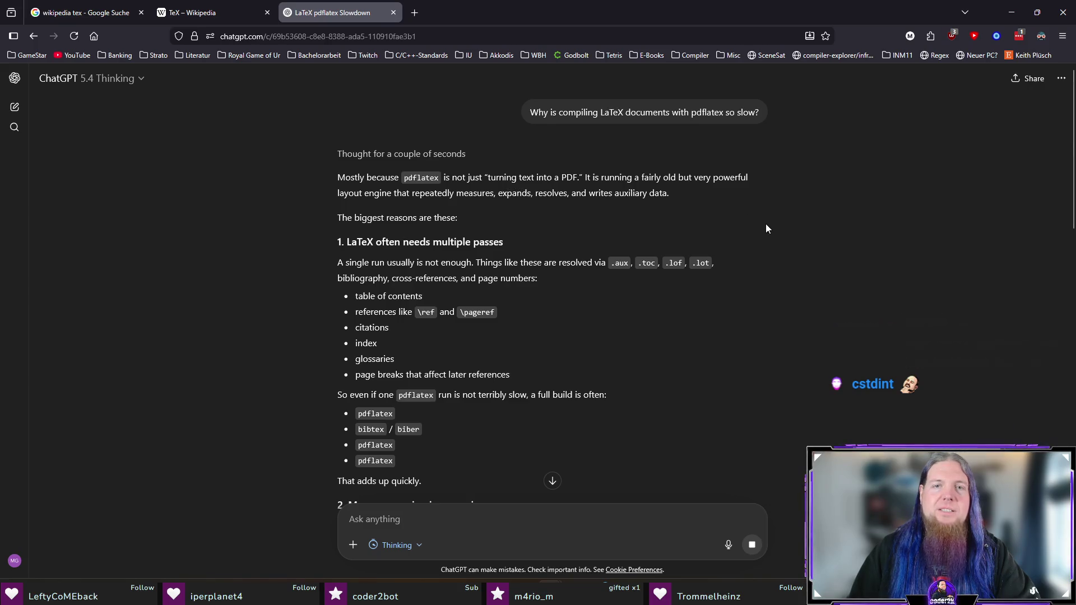
Scroll the reply and highlight the multiple-passes paragraph and its list
scroll(231, 258, "down", 2)
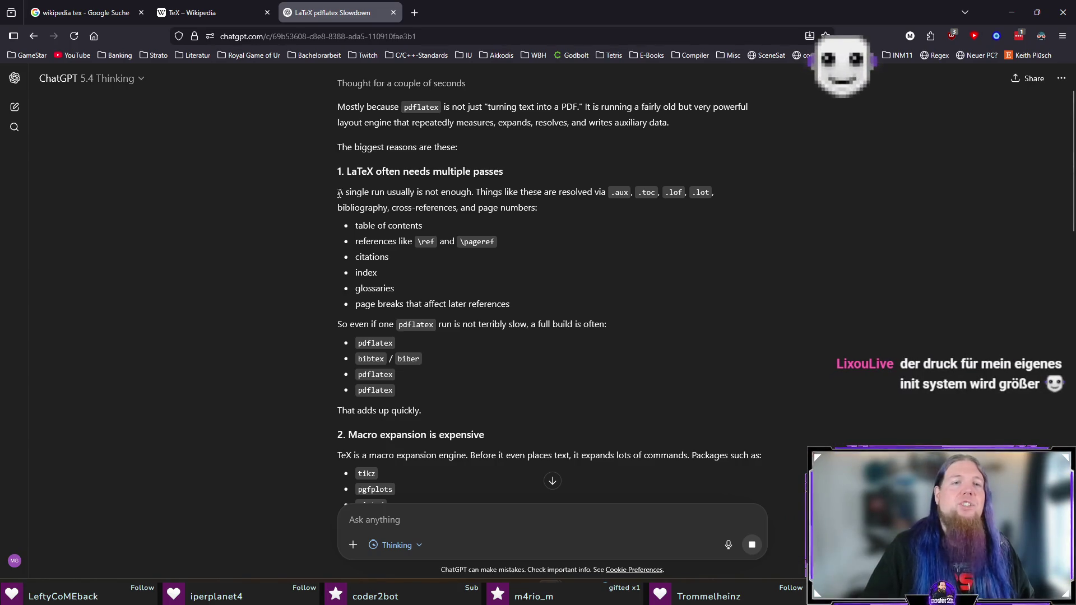
left_click_drag(336, 190, 640, 305)
left_click(641, 308)
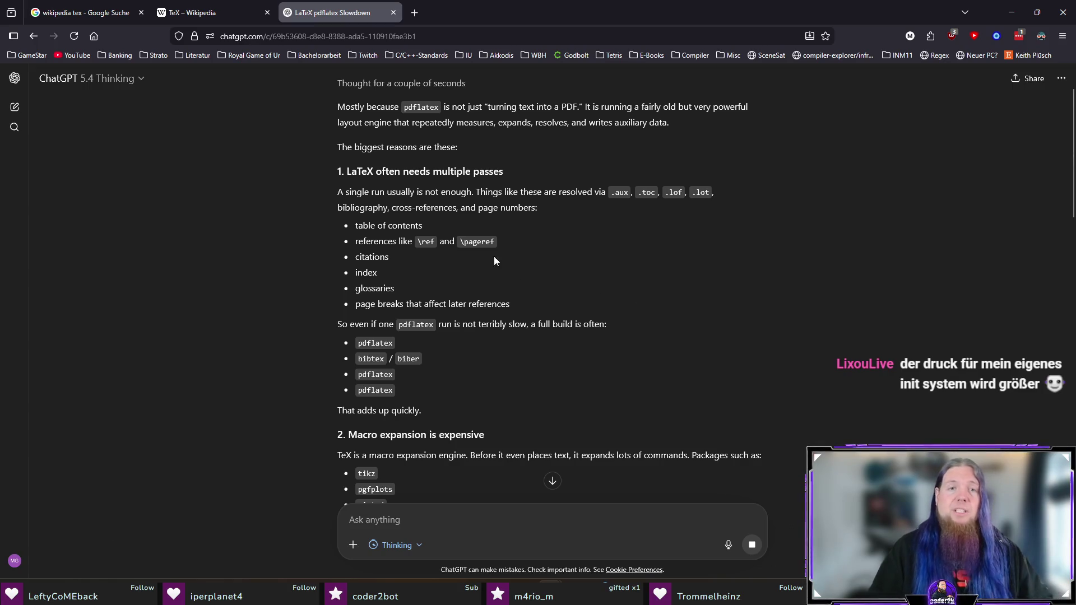
Highlight the full-build list of pdflatex runs, then read on through macro expansion and TikZ/PGF causes
scroll(246, 300, "down", 2)
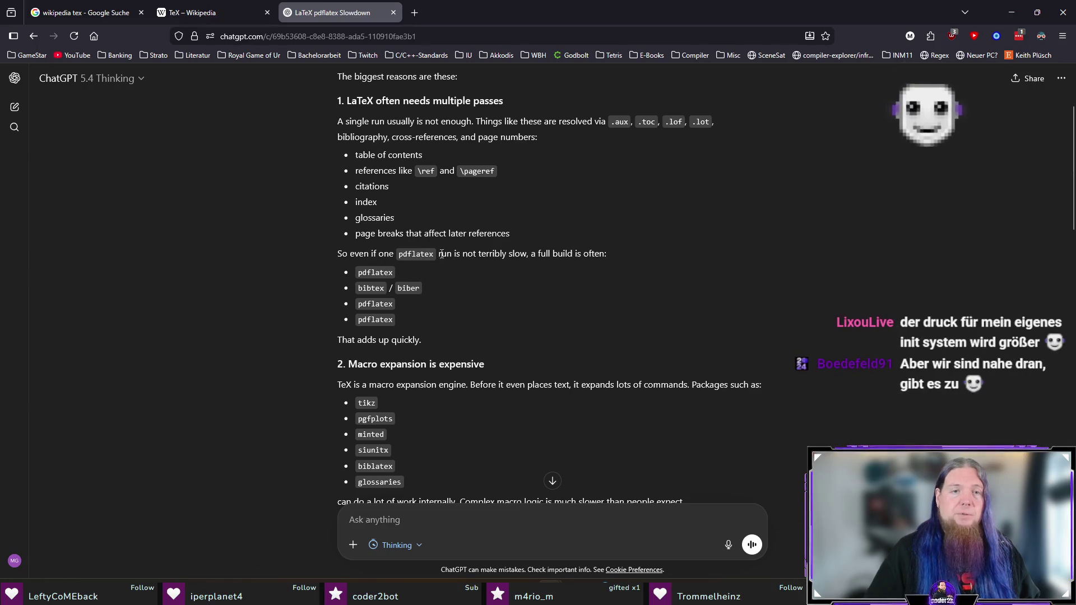
left_click_drag(439, 254, 607, 254)
left_click(583, 283)
mouse_move(528, 253)
left_mouse_down()
mouse_move(572, 254)
mouse_move(634, 333)
left_mouse_up()
left_click(603, 317)
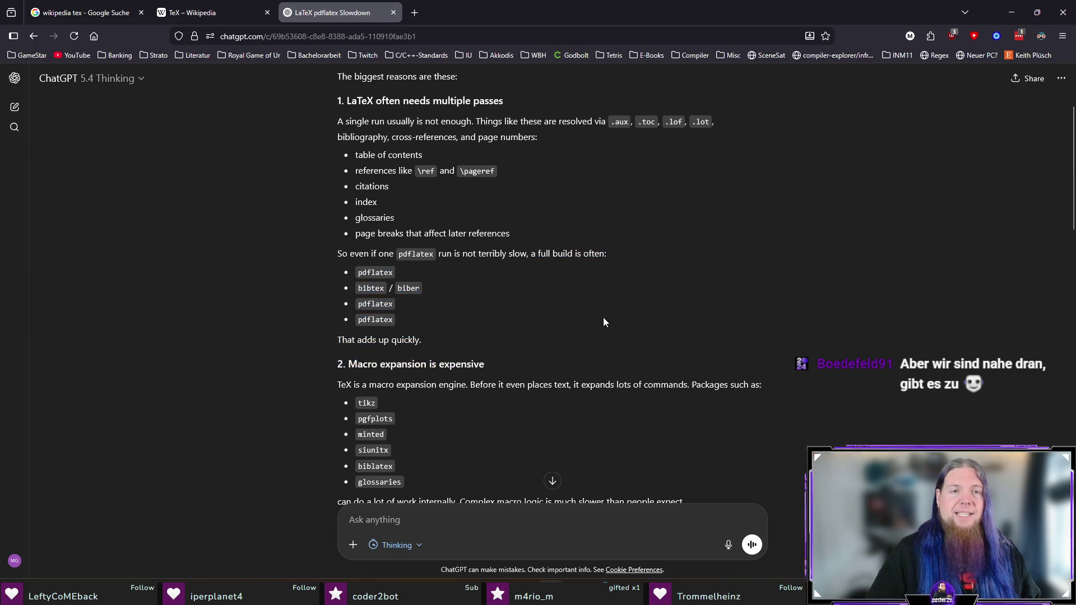
scroll(301, 310, "down", 3)
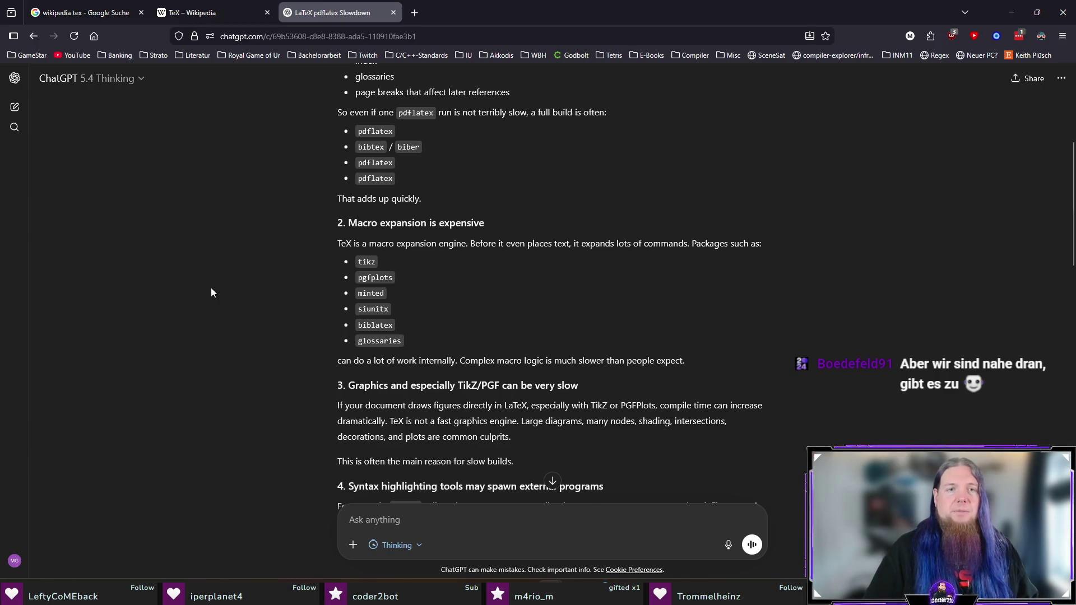
scroll(212, 291, "down", 1)
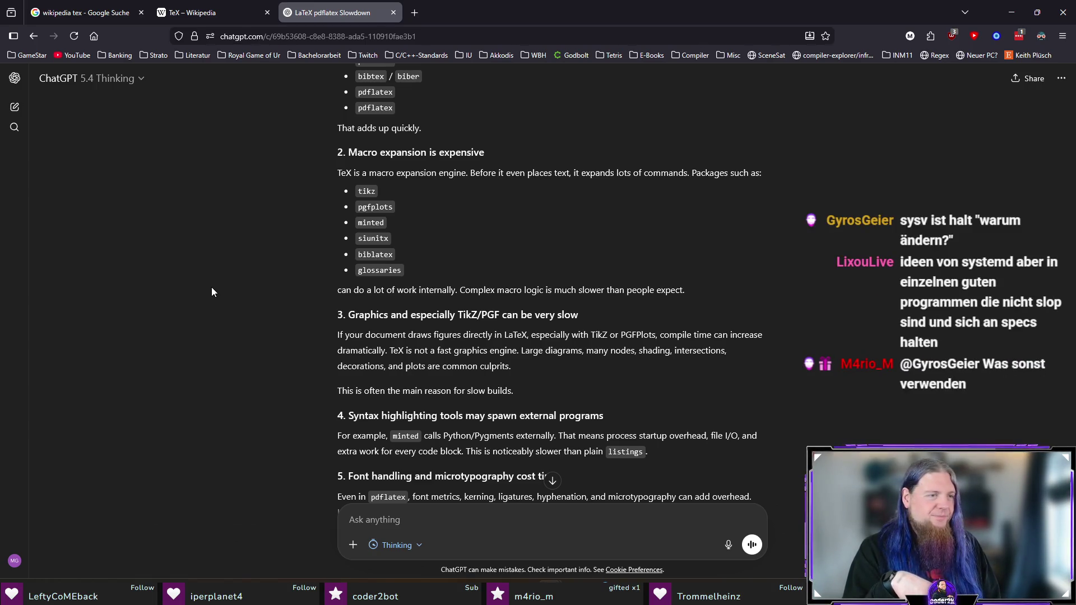
scroll(212, 292, "down", 1)
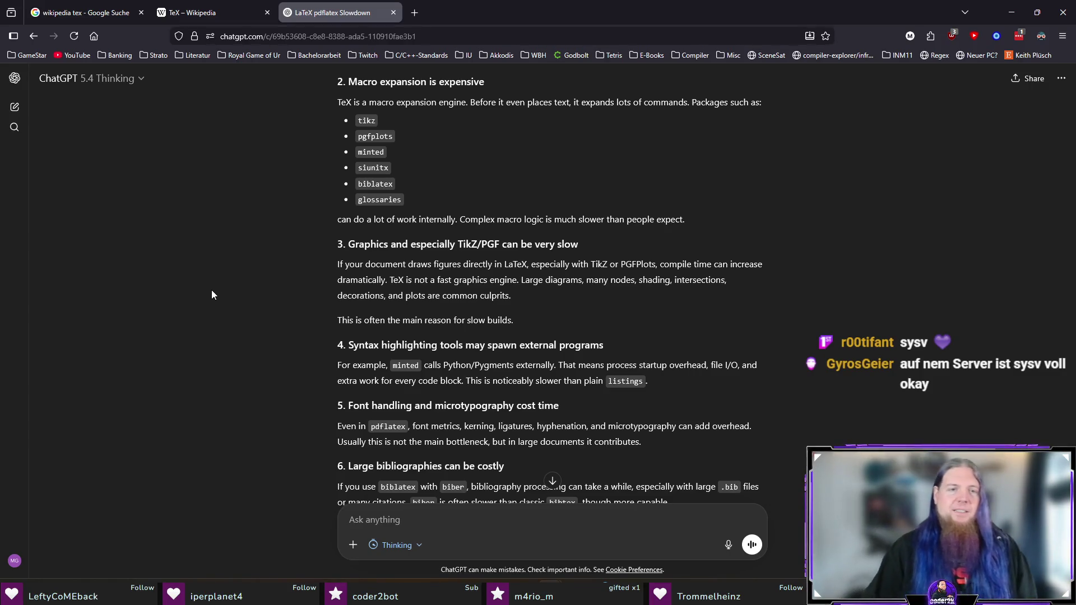
scroll(238, 308, "down", 1)
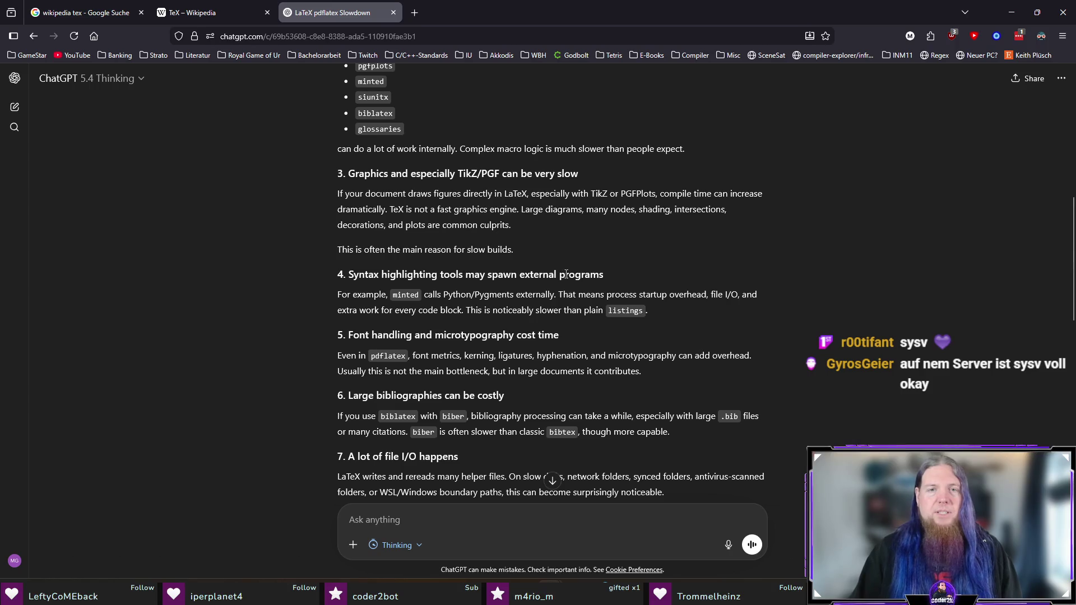
scroll(293, 287, "down", 1)
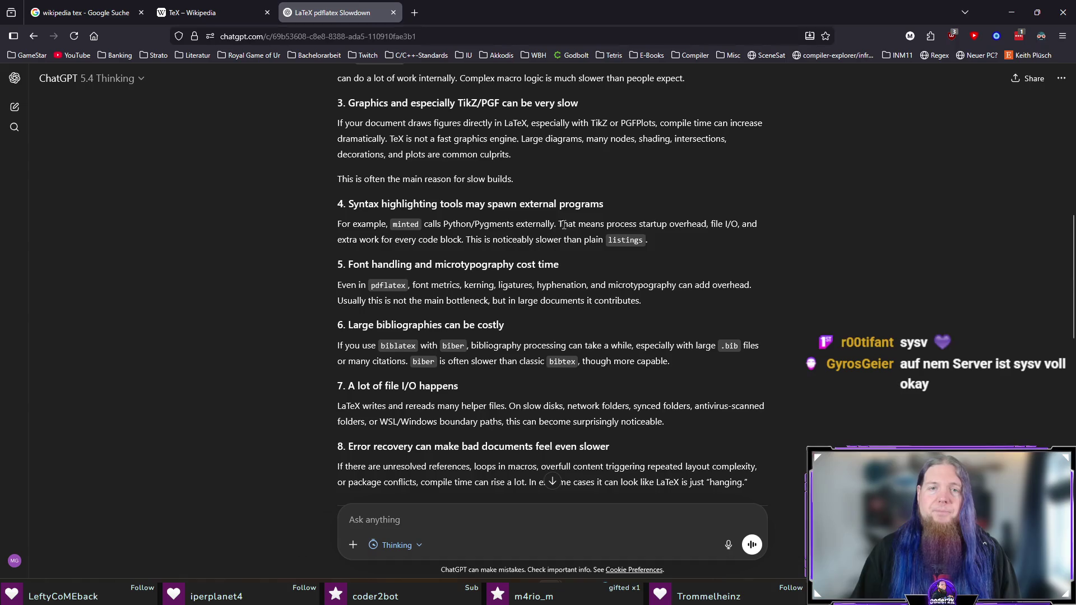
left_click_drag(561, 223, 729, 241)
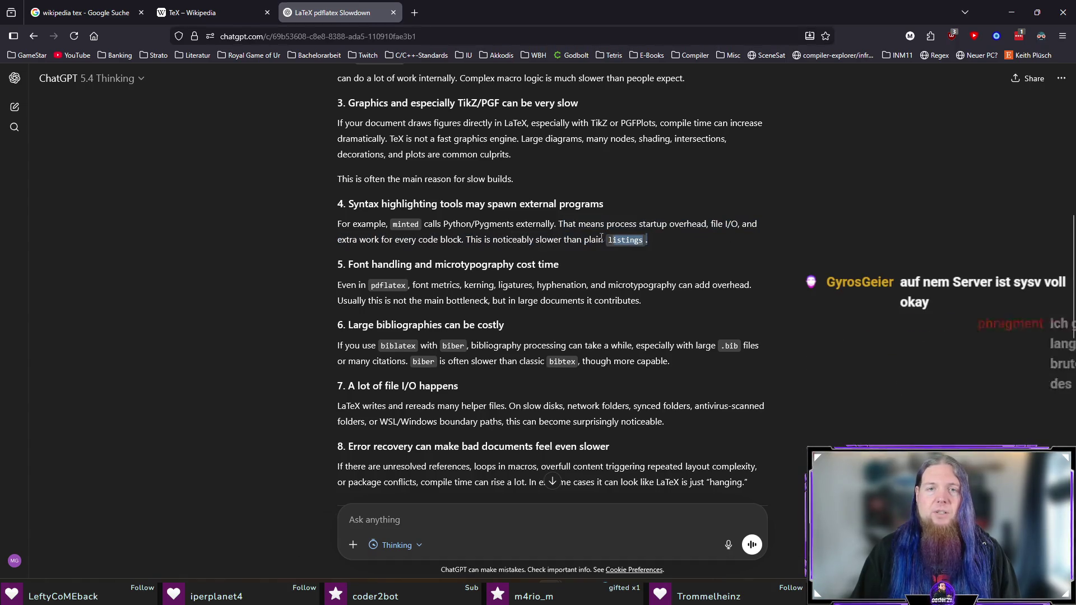
left_click_drag(489, 224, 761, 253)
left_click(761, 254)
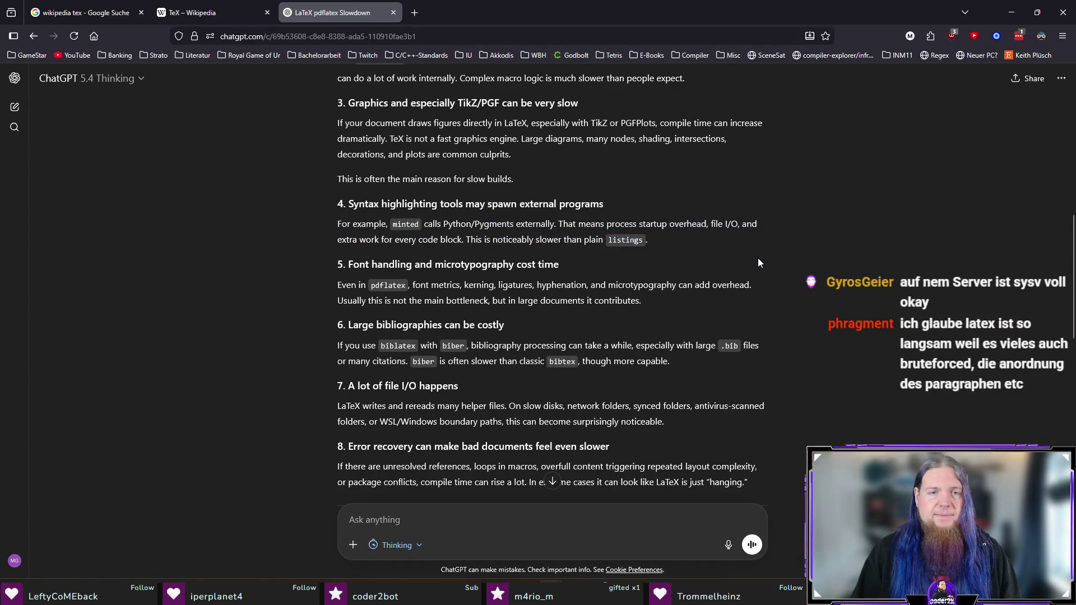
scroll(758, 262, "down", 3)
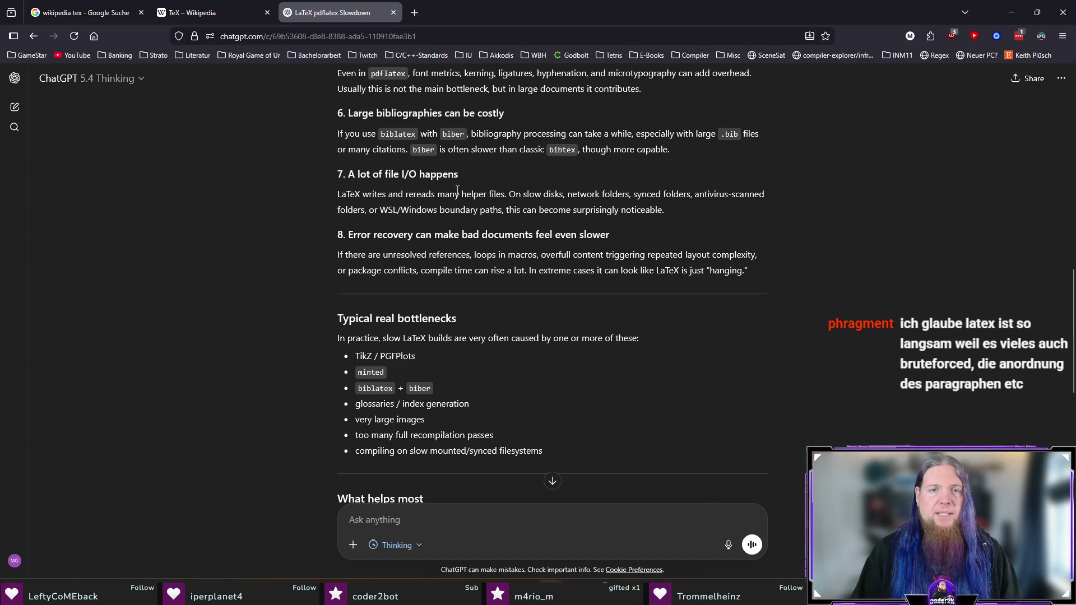
scroll(456, 191, "up", 3)
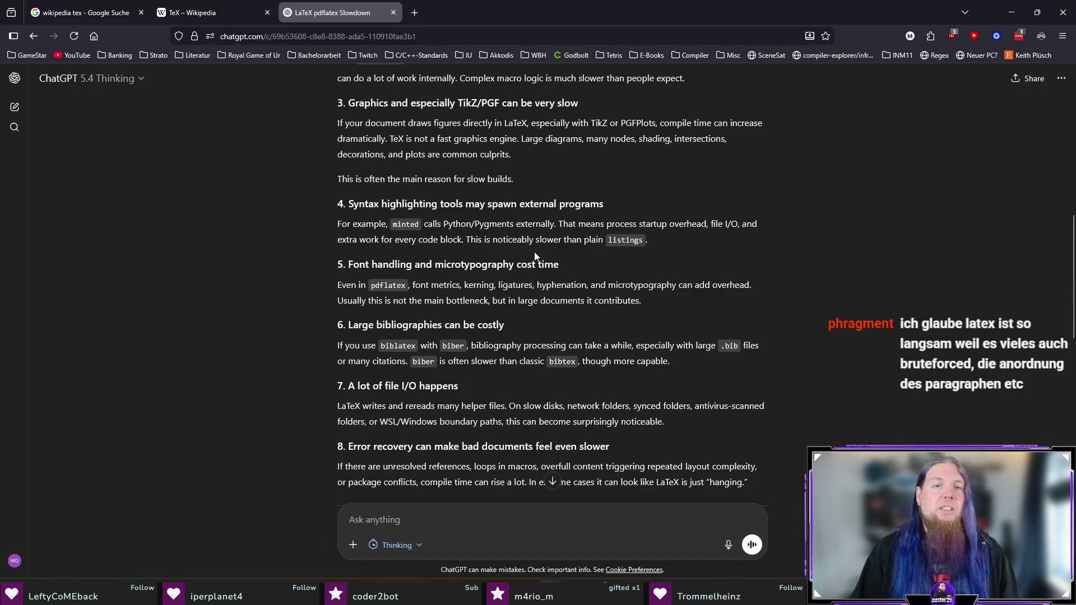
mouse_move(345, 386)
left_mouse_down()
mouse_move(710, 437)
mouse_move(275, 381)
left_mouse_up()
left_click(713, 430)
left_click(275, 381)
mouse_move(671, 242)
left_mouse_down()
mouse_move(295, 213)
mouse_move(298, 204)
left_mouse_up()
left_click(420, 251)
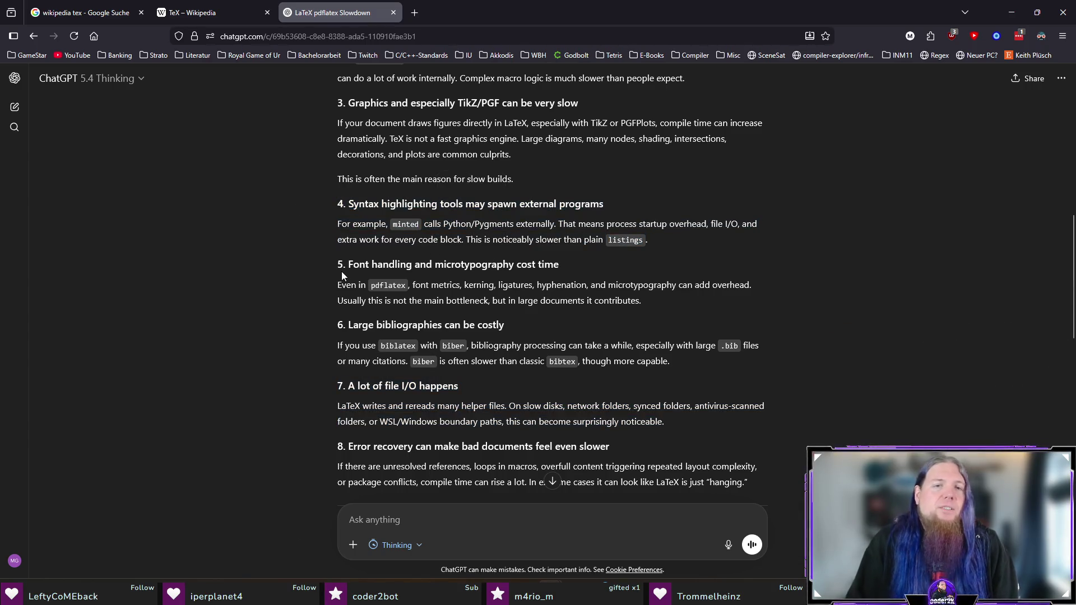
scroll(316, 287, "down", 3)
scroll(321, 274, "up", 3)
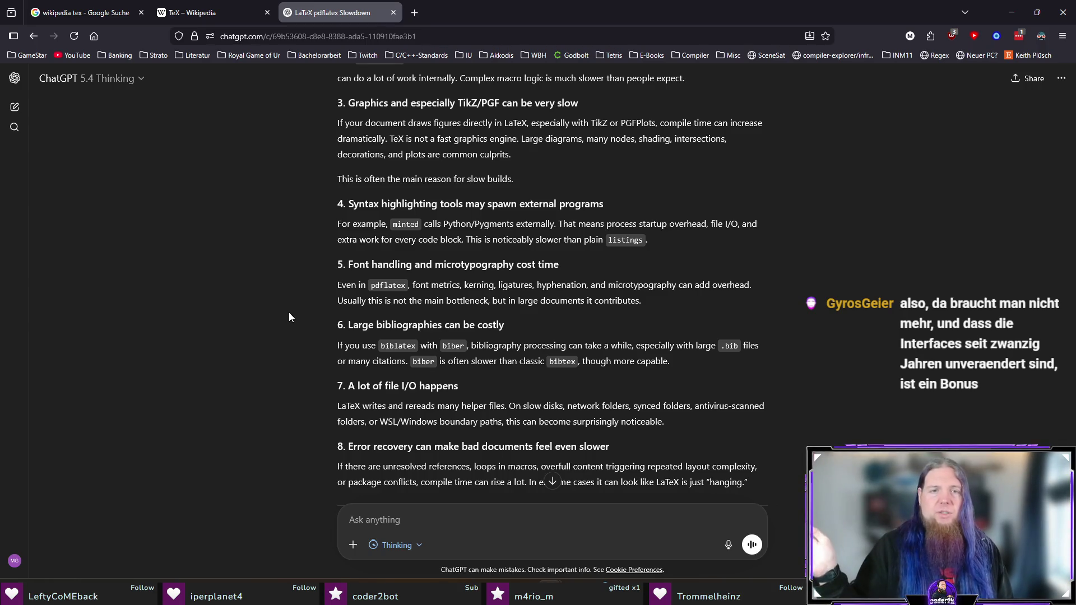
scroll(289, 313, "down", 3)
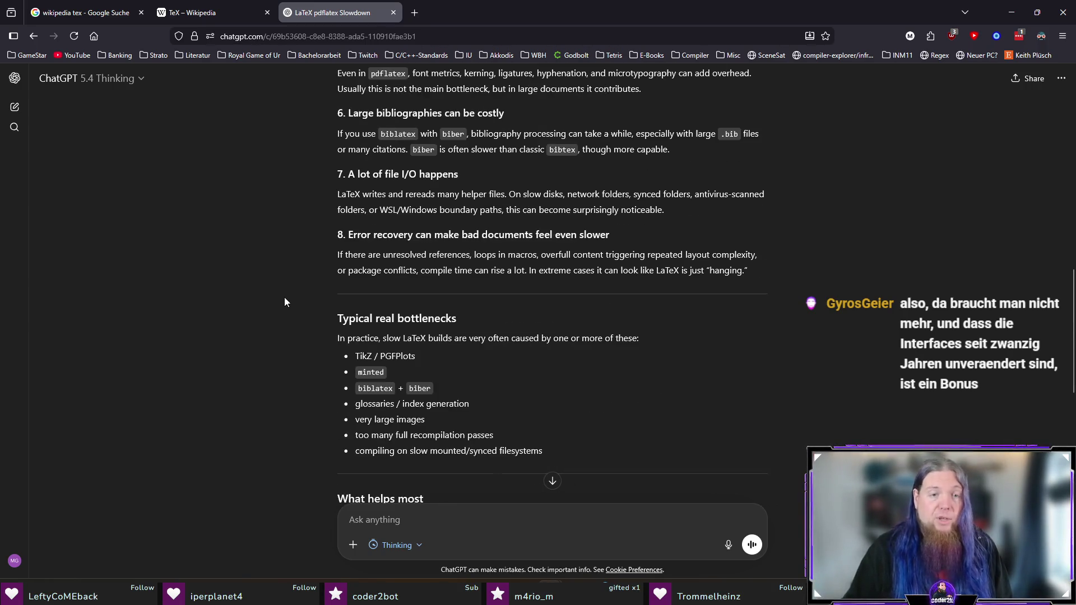
scroll(269, 292, "down", 3)
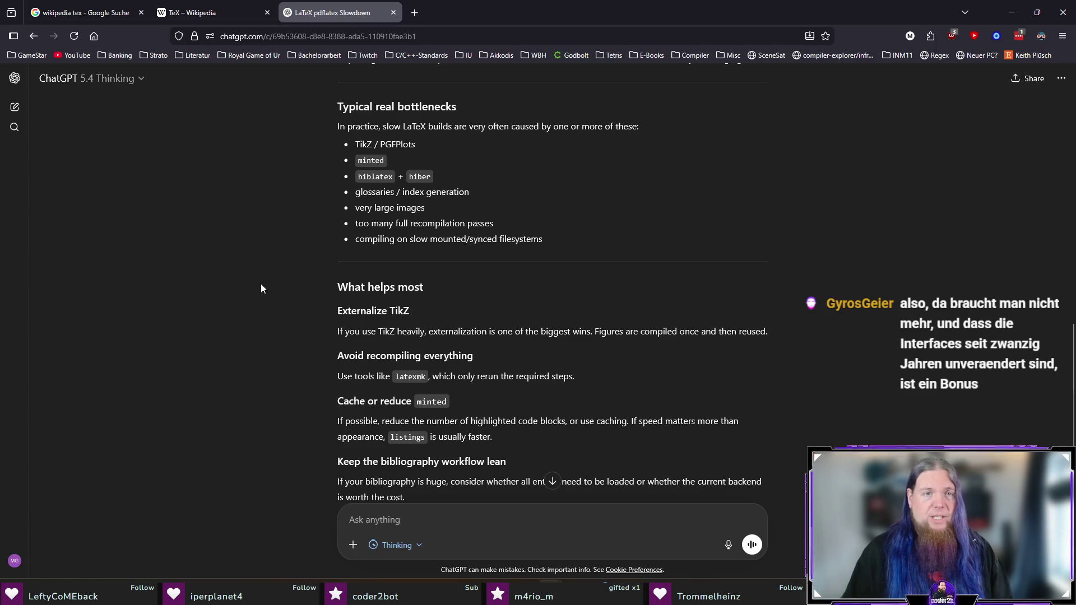
scroll(246, 285, "down", 1)
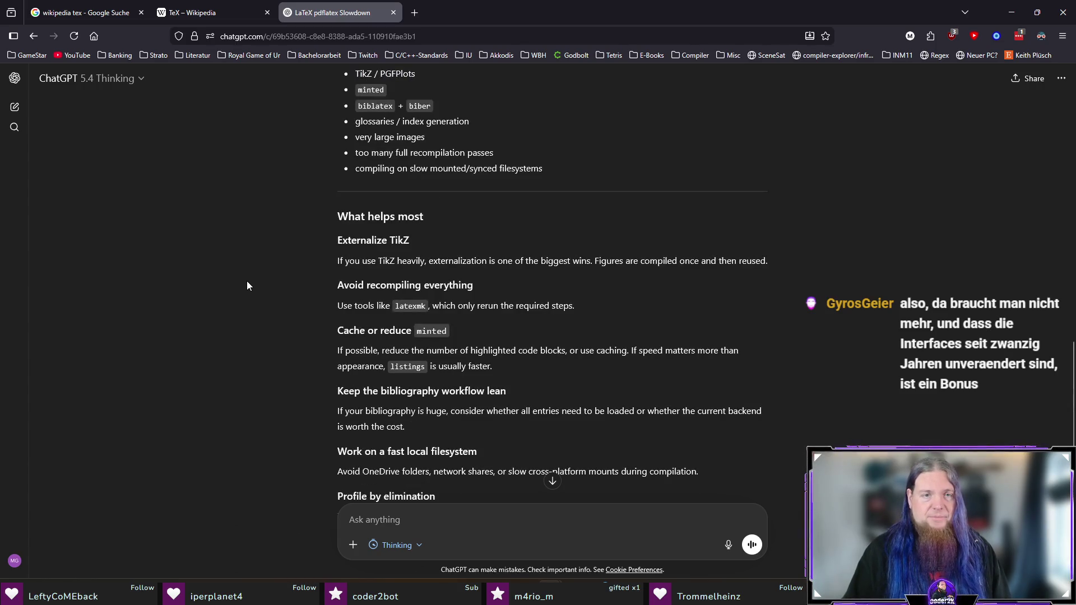
scroll(247, 286, "down", 1)
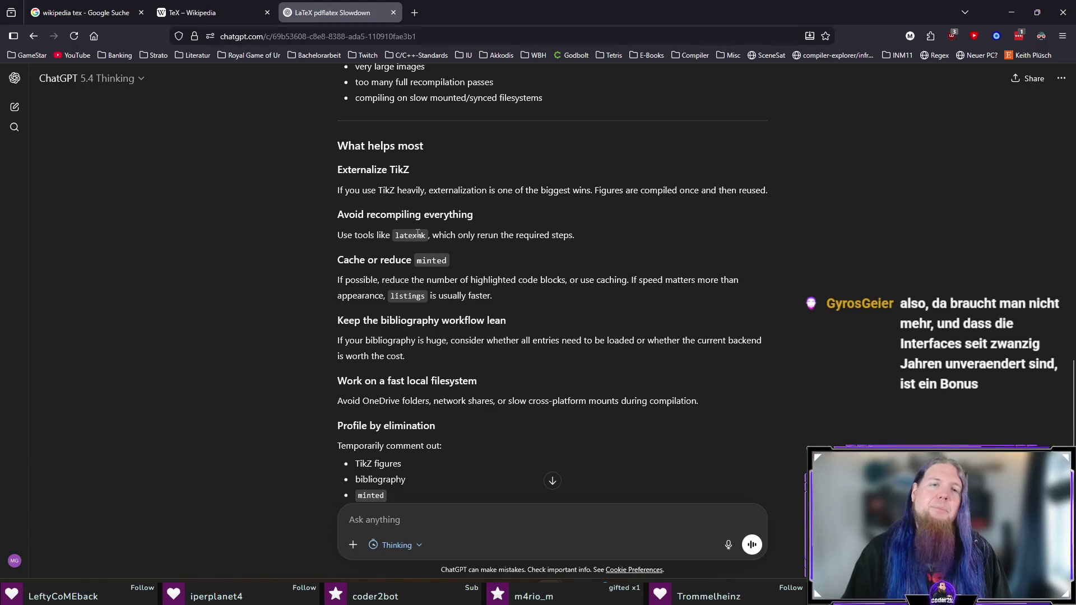
left_click_drag(478, 236, 609, 236)
left_click(611, 250)
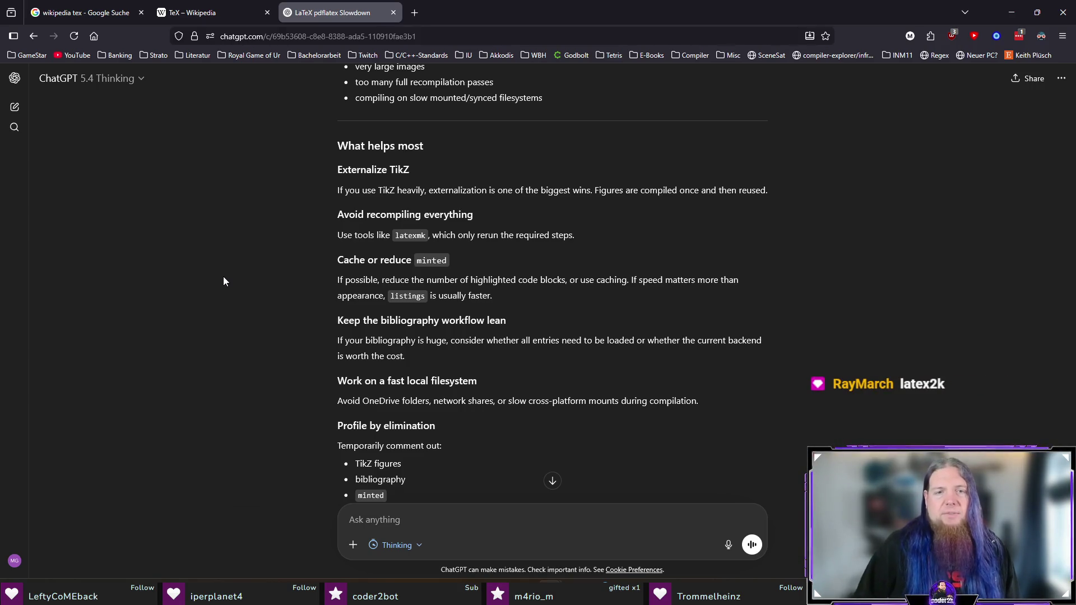
left_click(497, 524)
Ask ChatGPT whether minted caching is enabled by default and how to enable it
type("Isn't caching")
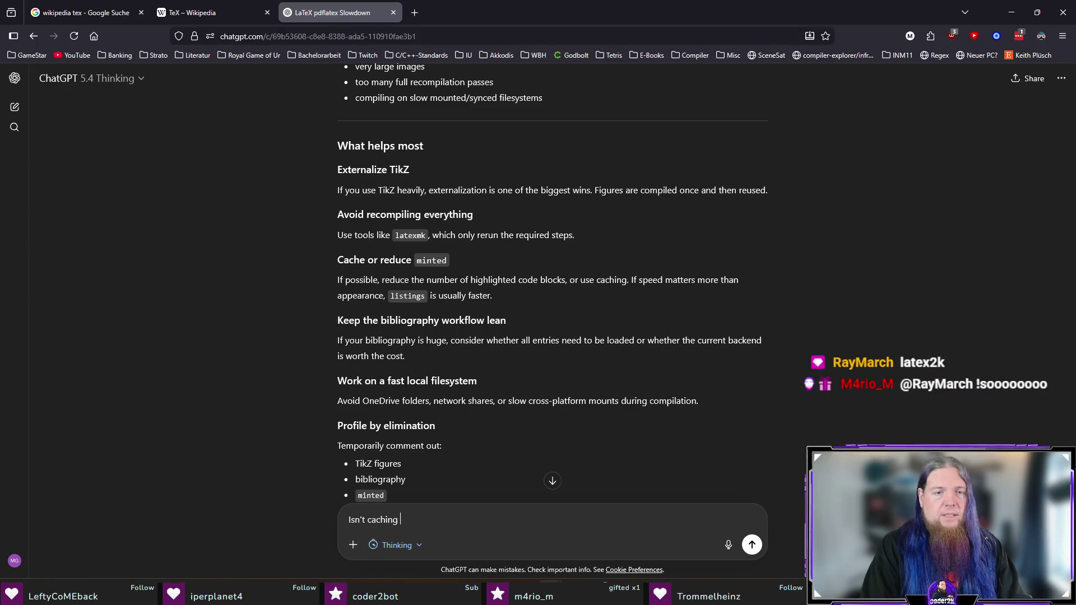
type("or `minted` enab")
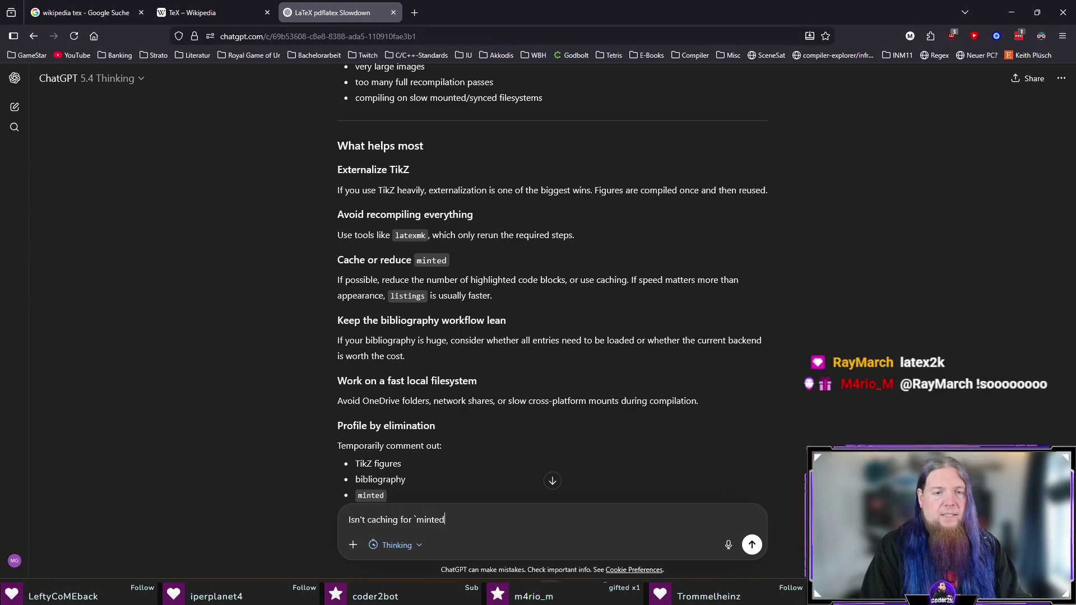
type("led by default? If")
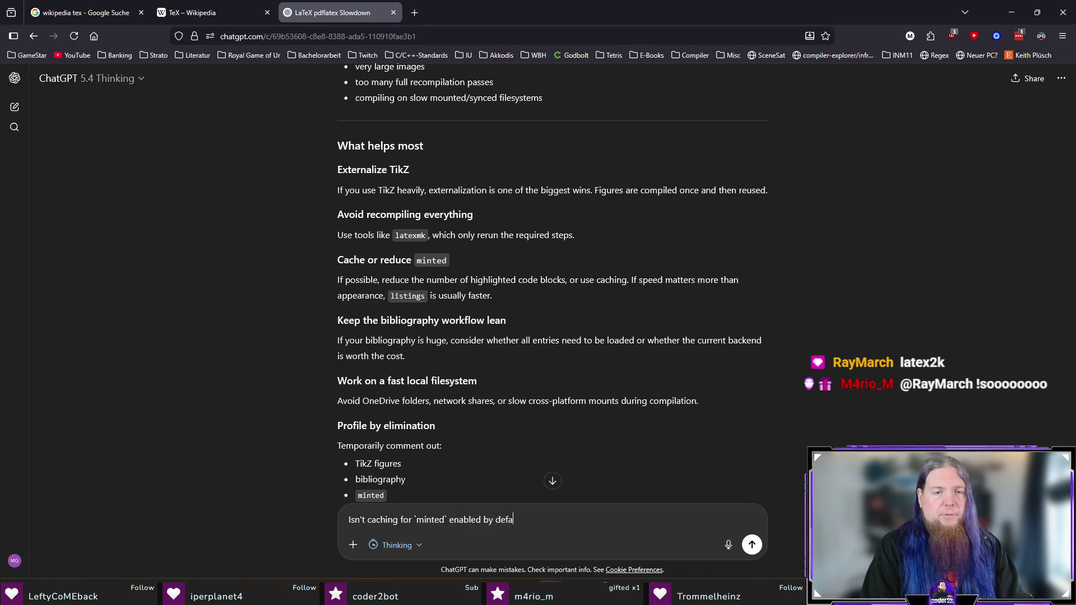
type(" not, how to enable it")
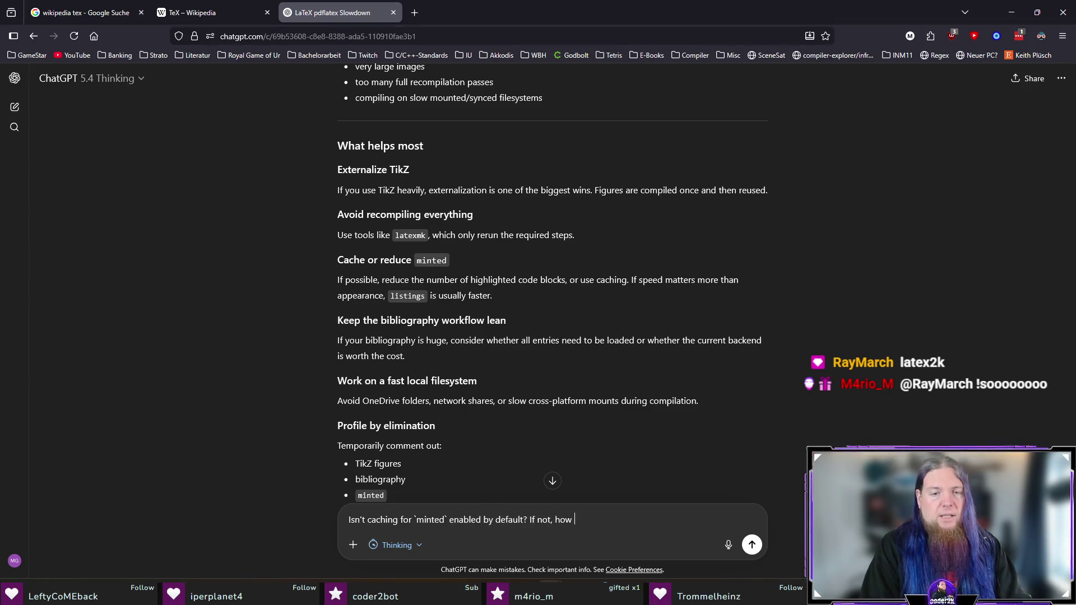
type("?")
key("Return")
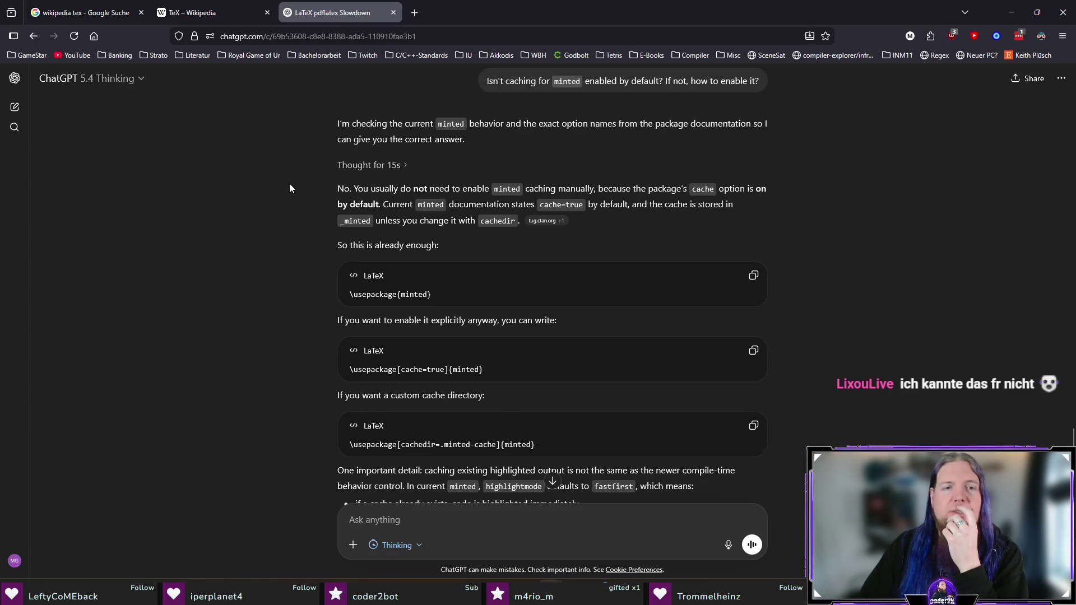
scroll(289, 188, "down", 2)
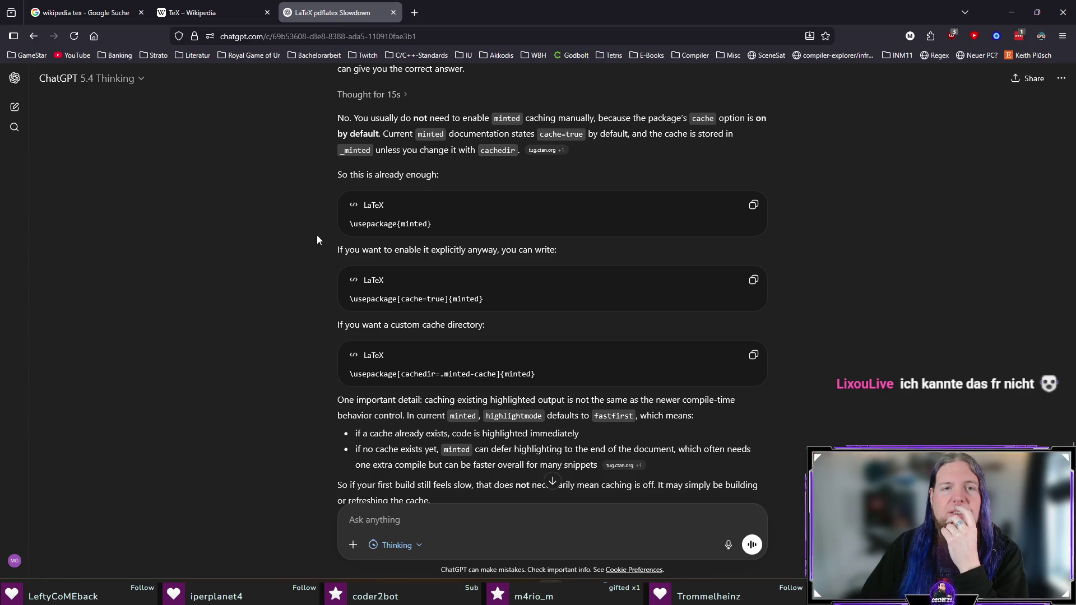
scroll(317, 235, "down", 2)
triple_click(419, 229)
left_click(289, 251)
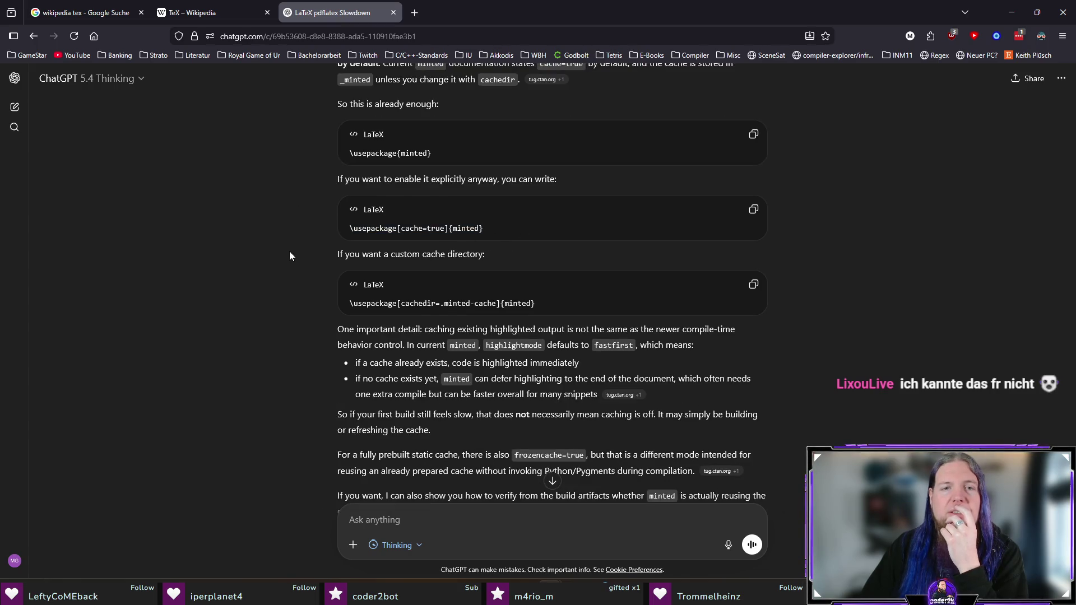
scroll(291, 250, "down", 3)
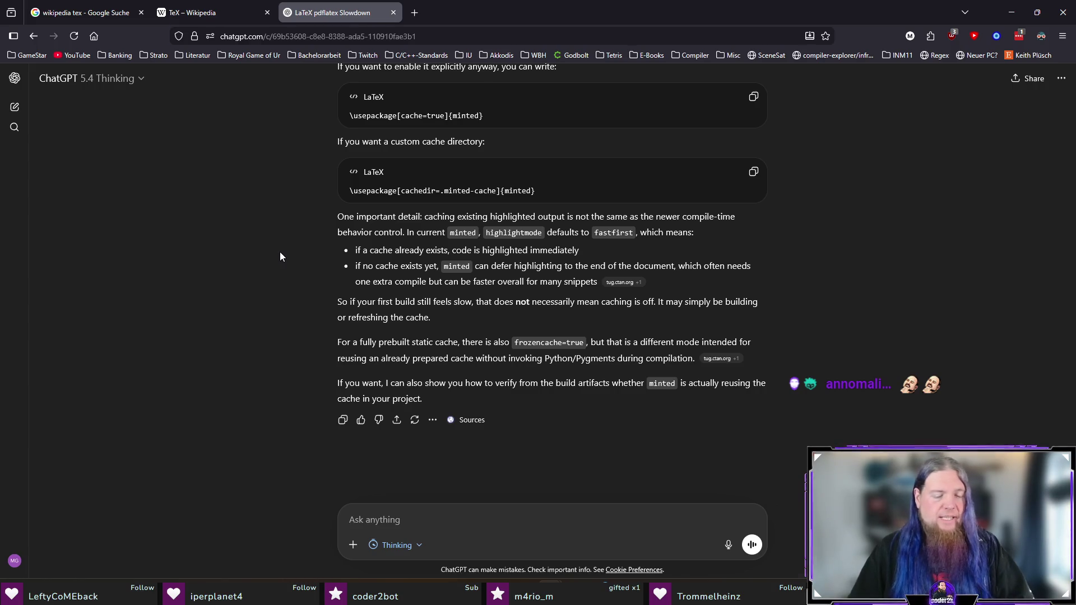
Open the chatbot2k GitHub repository's issue list in a new tab
key("ctrl+t")
type("chatbot")
key("Down")
key("Down")
key("Down")
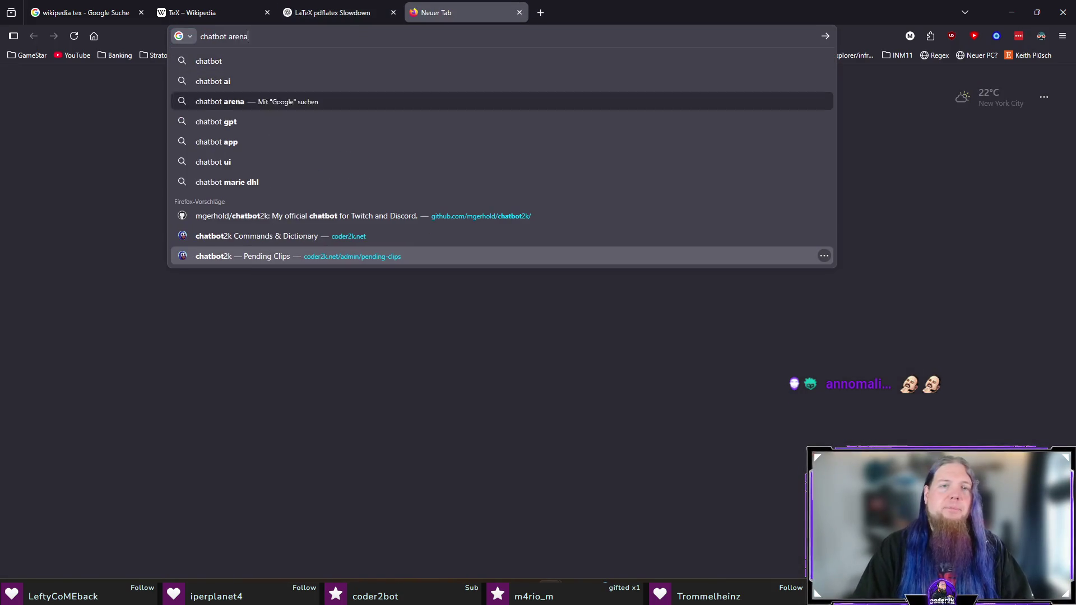
key("Return")
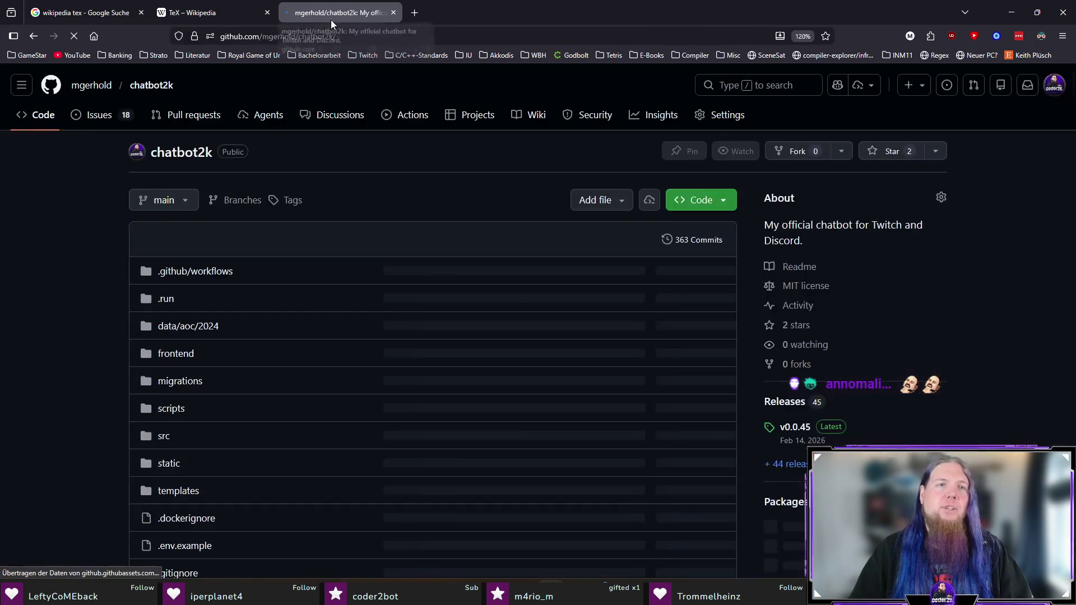
left_click(95, 114)
Draft a new issue 'Allow Mods to Upload Soundboard Clips without Approval' requesting an admin dashboard toggle
left_click(925, 164)
type("Allow Mods to ")
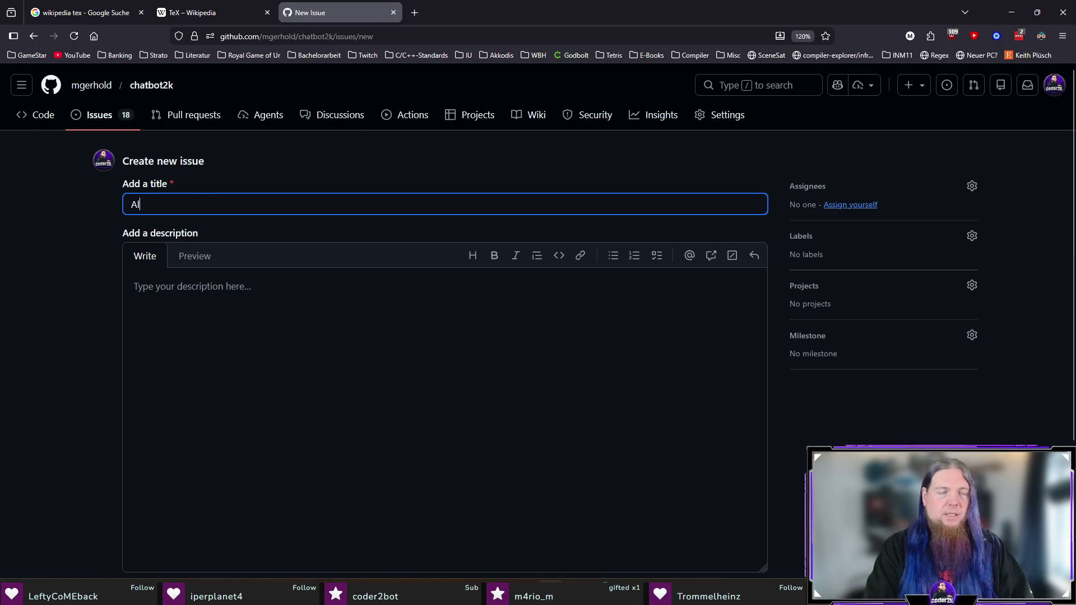
type("Upload ")
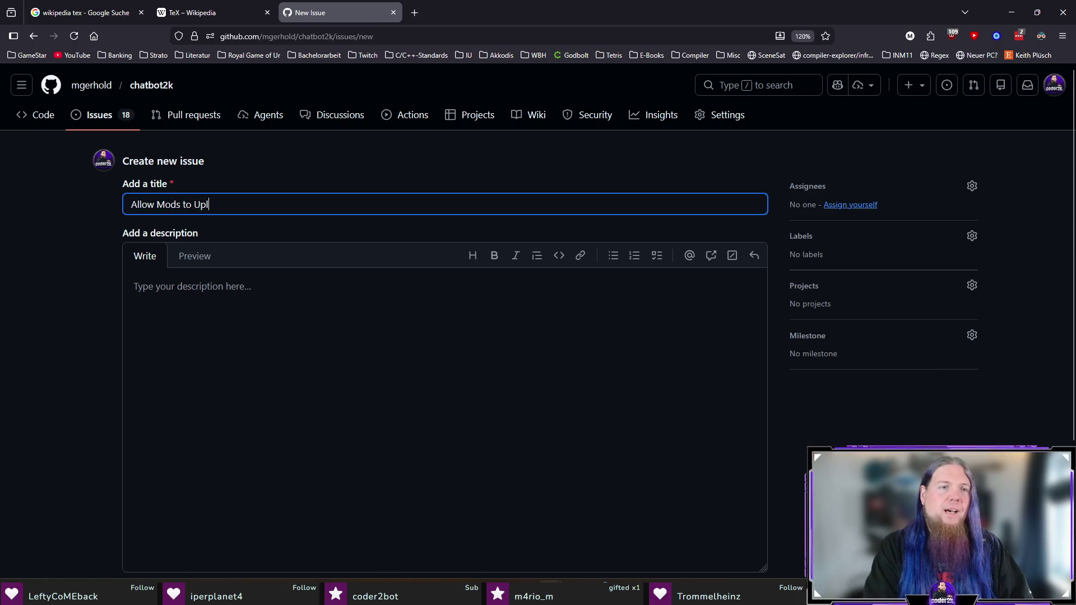
type("Soundboard Clips ")
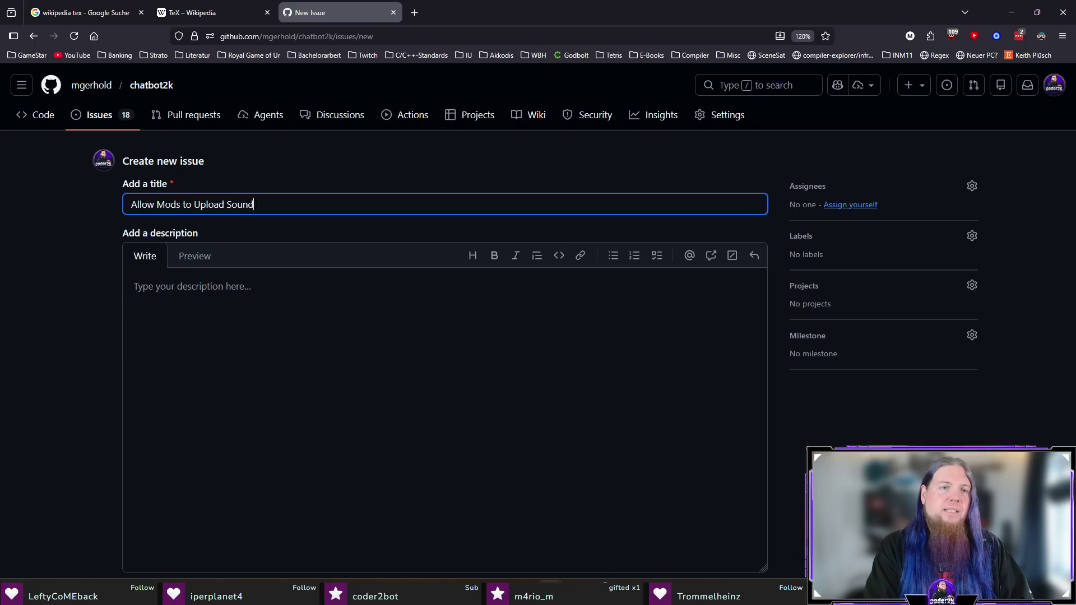
type("without Approval")
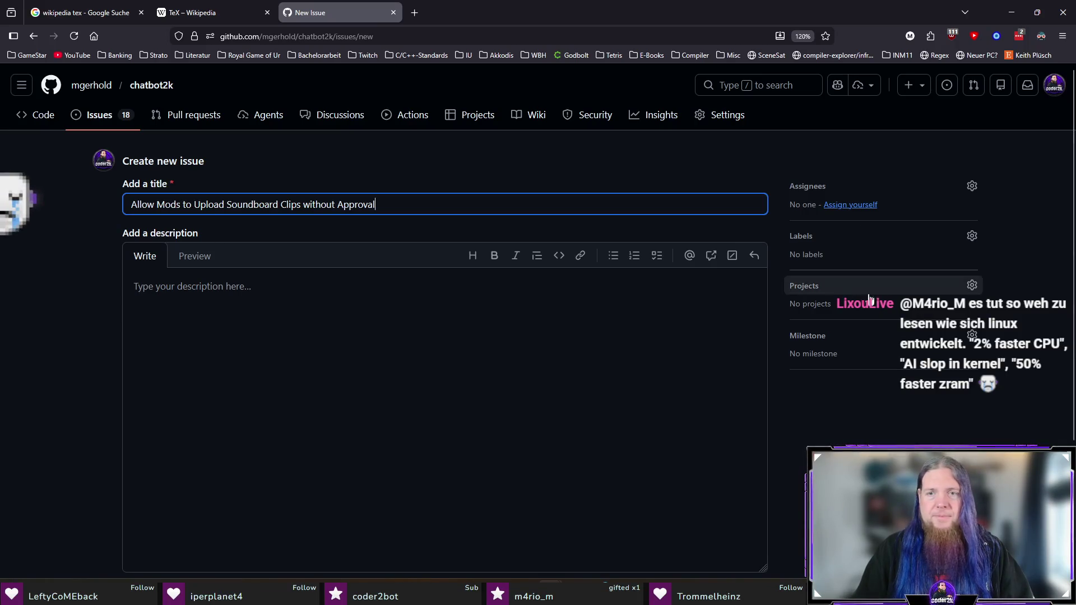
left_click(972, 236)
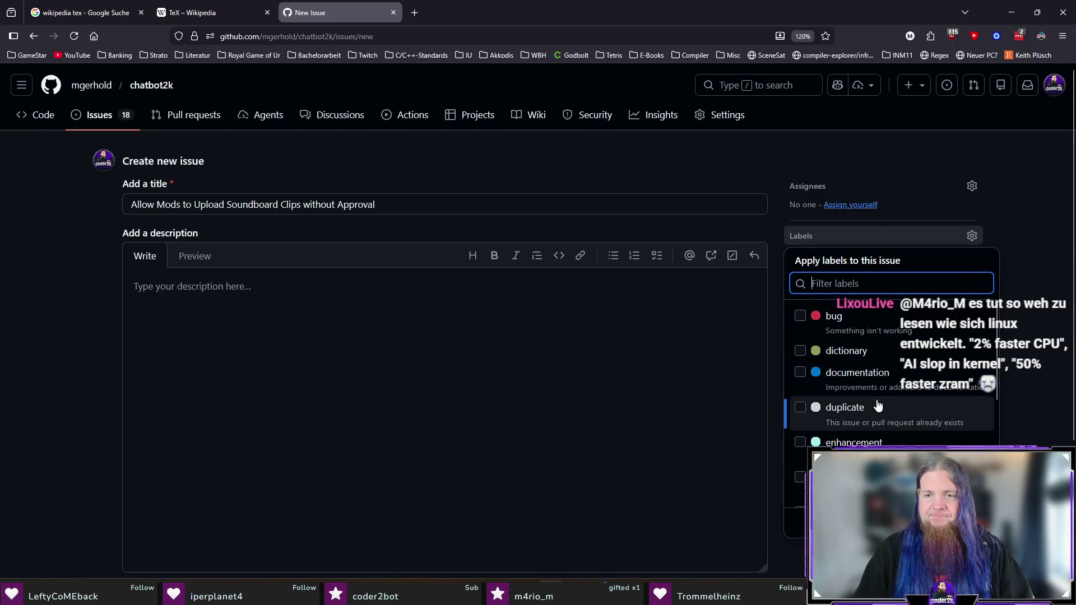
left_click(450, 395)
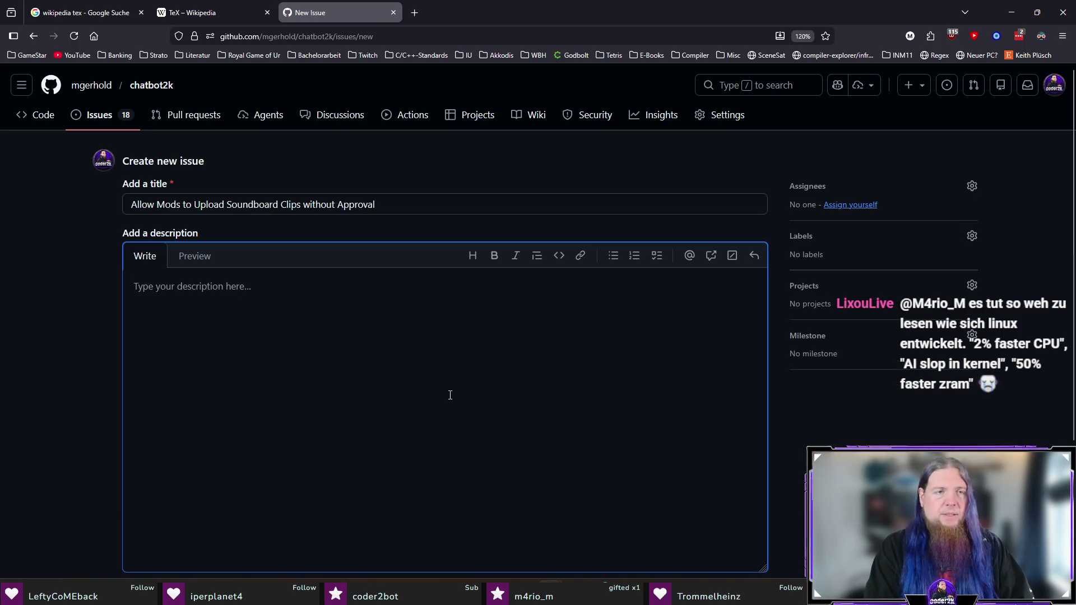
type("This")
key("ctrl+shift+Left")
key("BackSpace")
type("There should be a set")
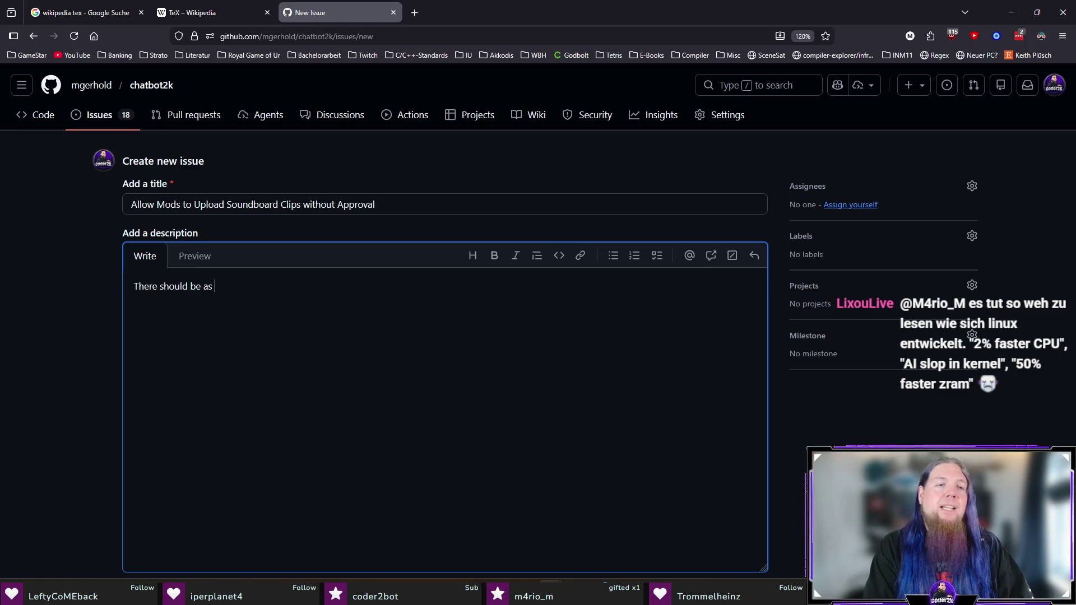
type("ting in the admin ")
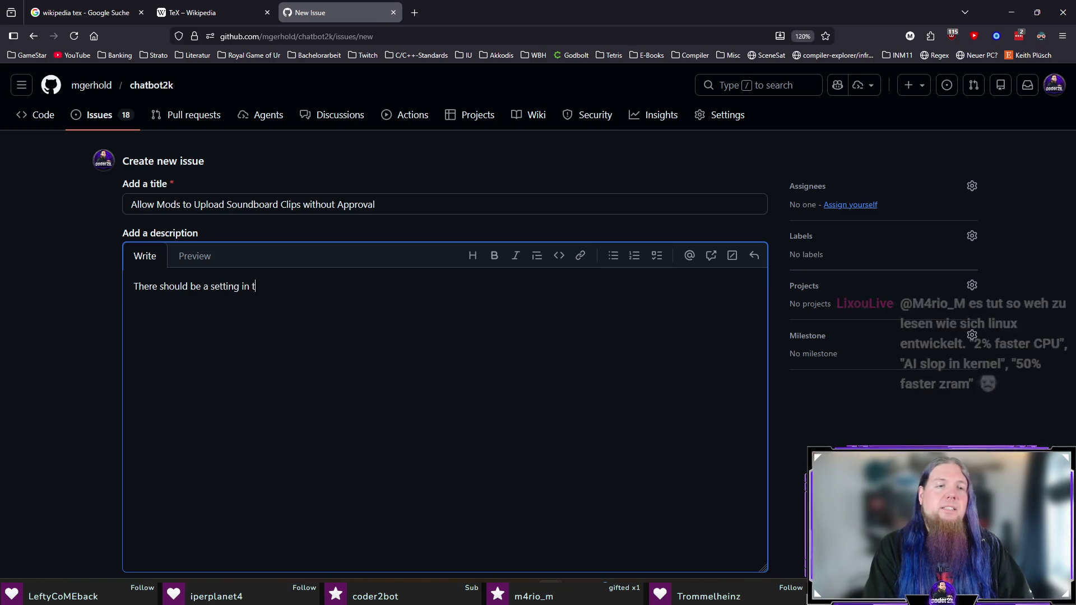
type("dashboard that enab")
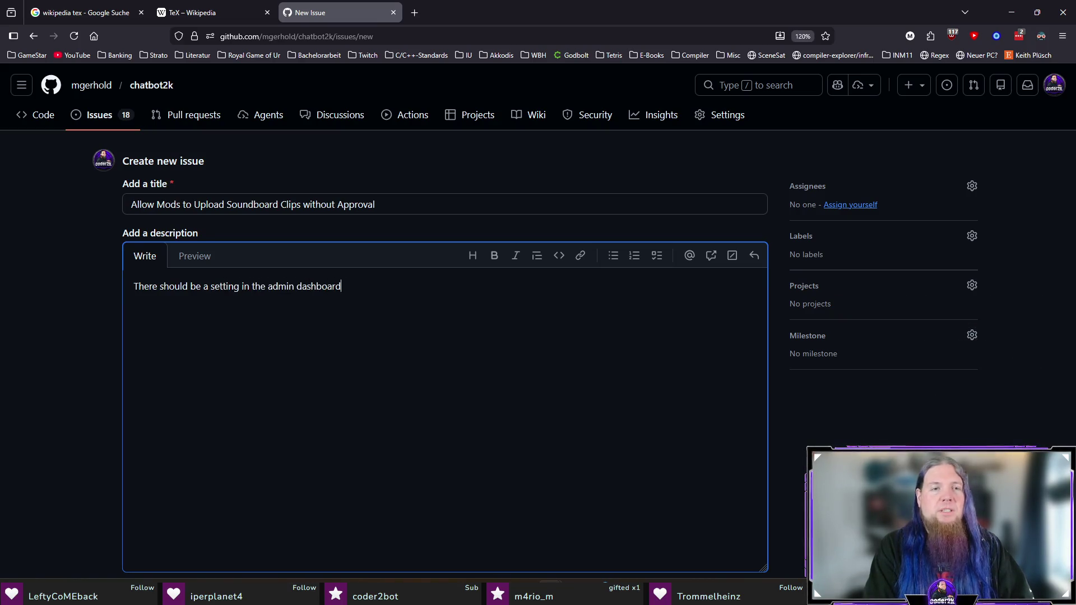
type("les or disabled this")
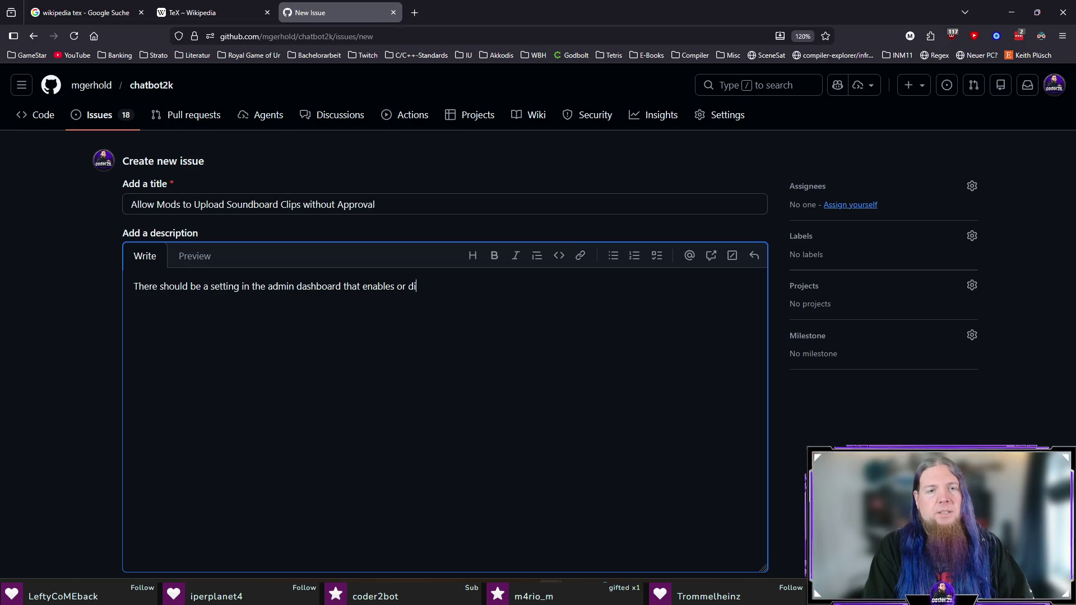
type(" feature.")
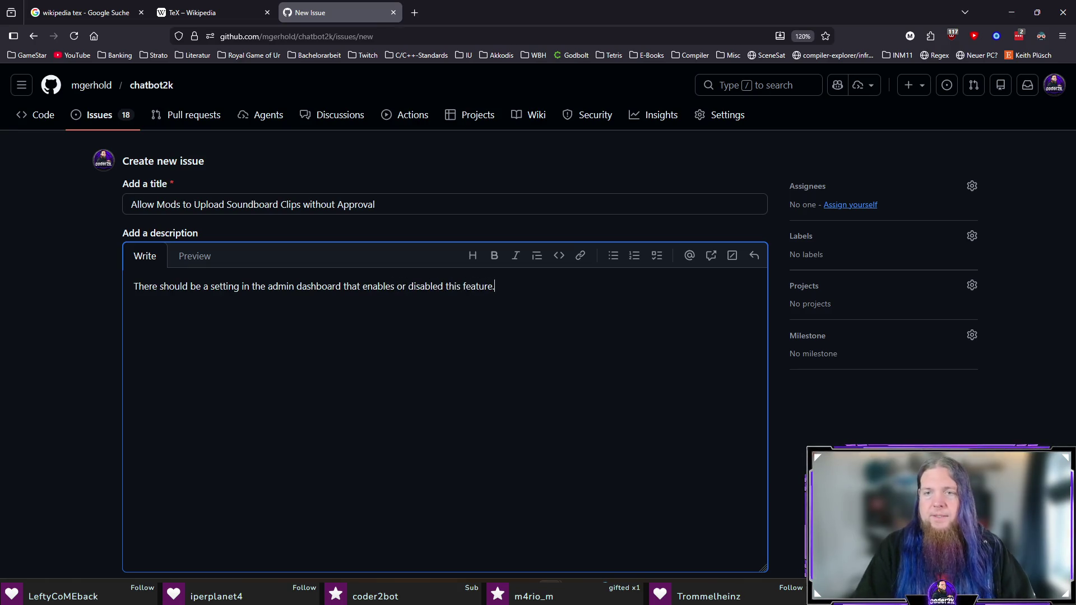
Label the issue soundboard and web interface, create it, and close its tab
left_click(957, 240)
scroll(891, 386, "down", 4)
key("Return")
key("Down")
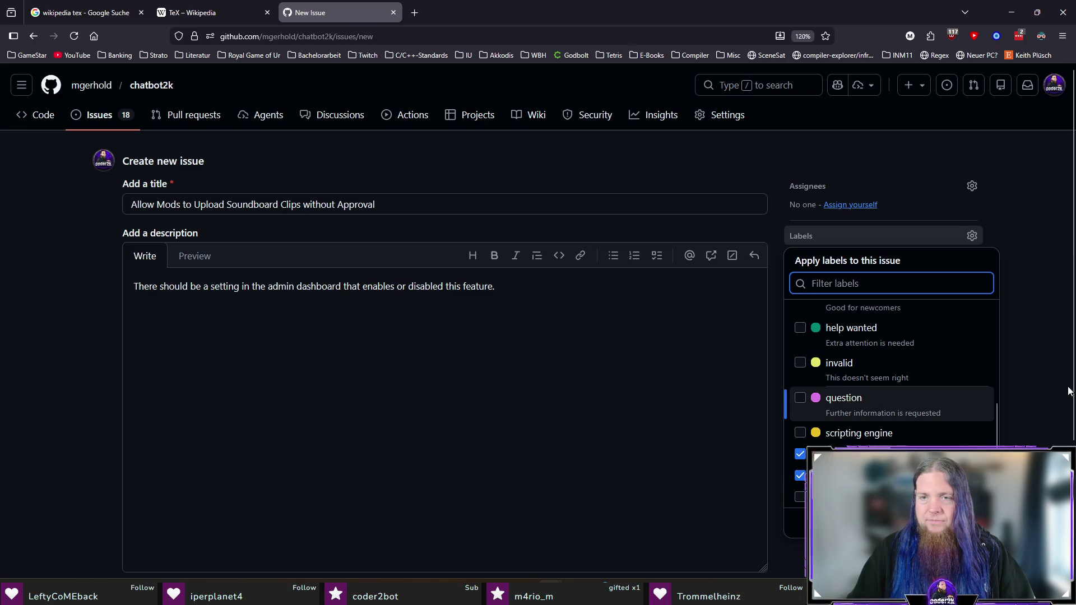
scroll(960, 413, "up", 3)
key("Escape")
scroll(543, 406, "down", 3)
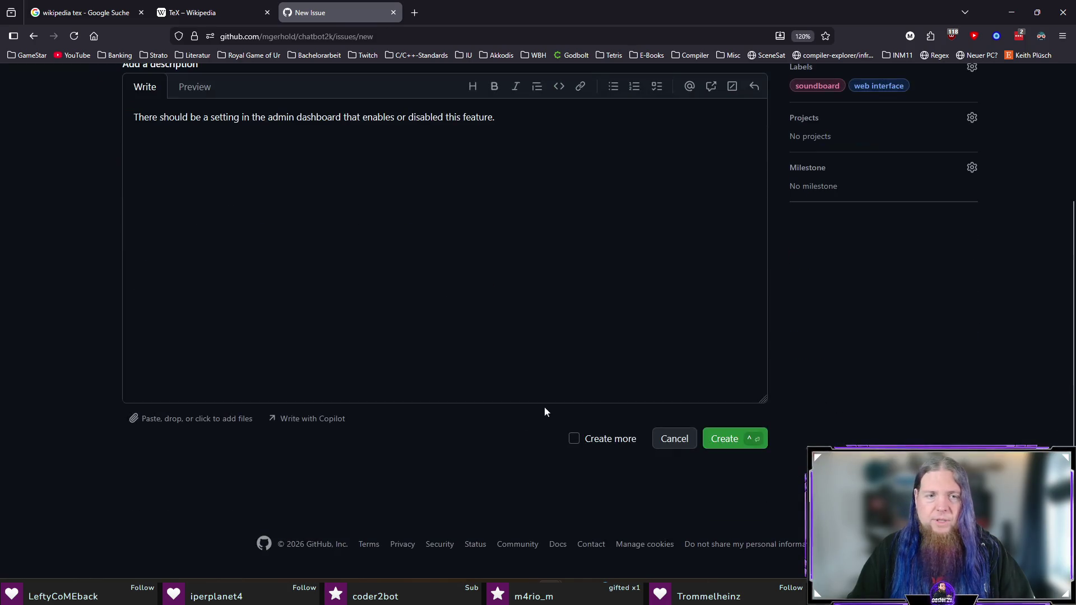
left_click(758, 440)
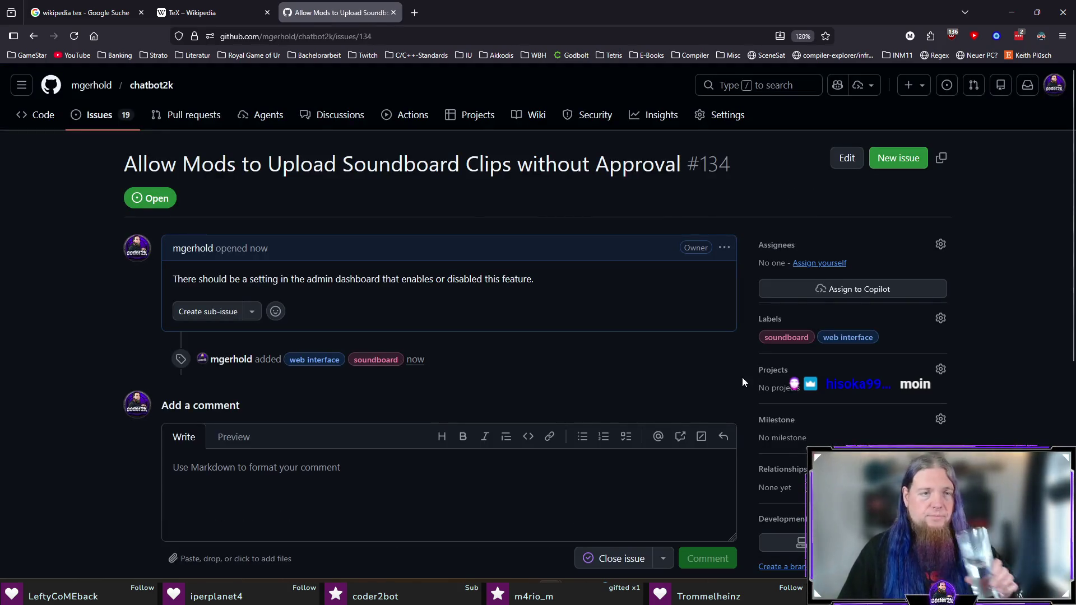
middle_click(319, 11)
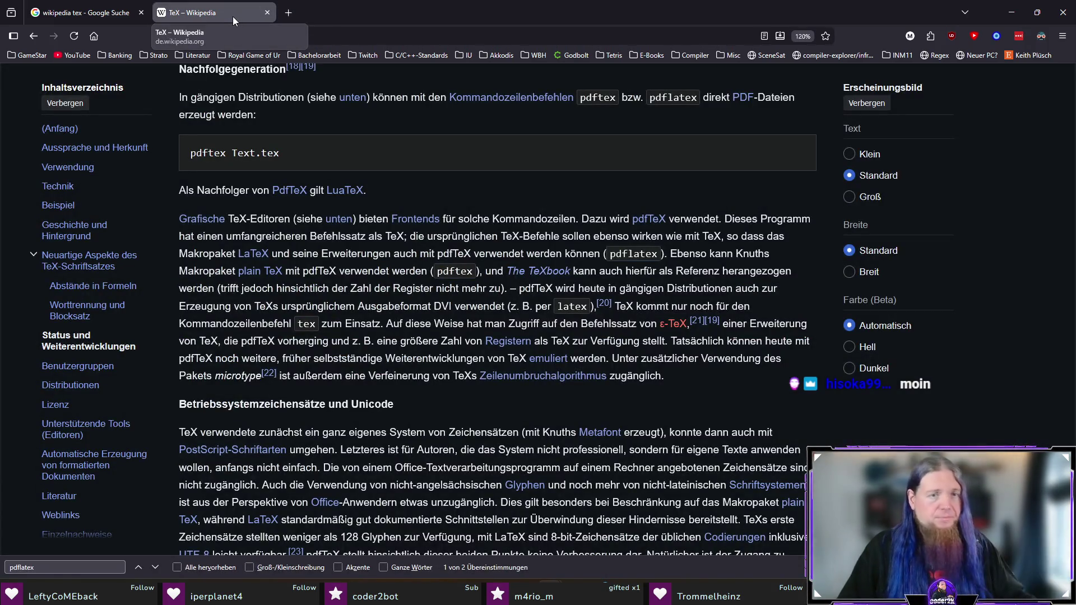
Exit Firefox to return to TeXstudio with loesungen.tex and its PDF preview
left_click(1055, 19)
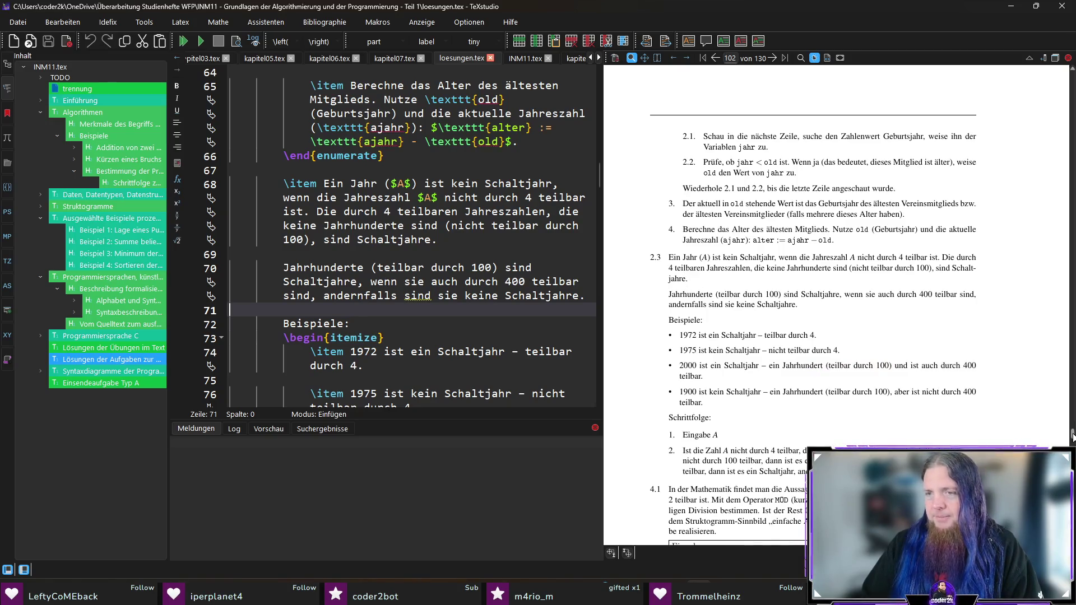
left_click_drag(1073, 436, 1073, 73)
From the preview's contents, jump to chapter 3's Aufgaben zur Selbstüberprüfung on page 36
scroll(956, 381, "up", 3)
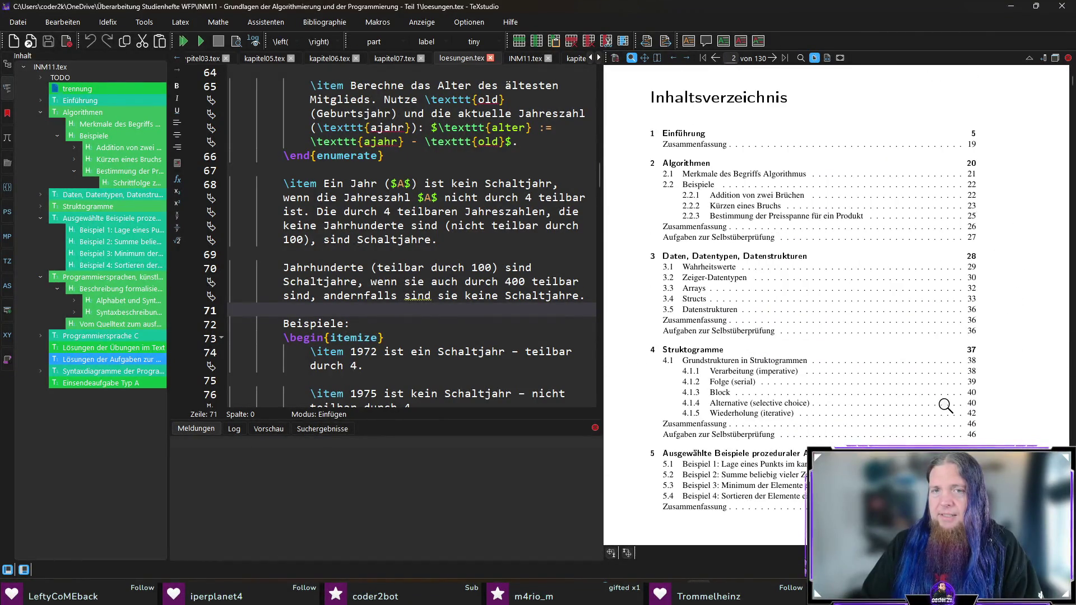
left_click(728, 253)
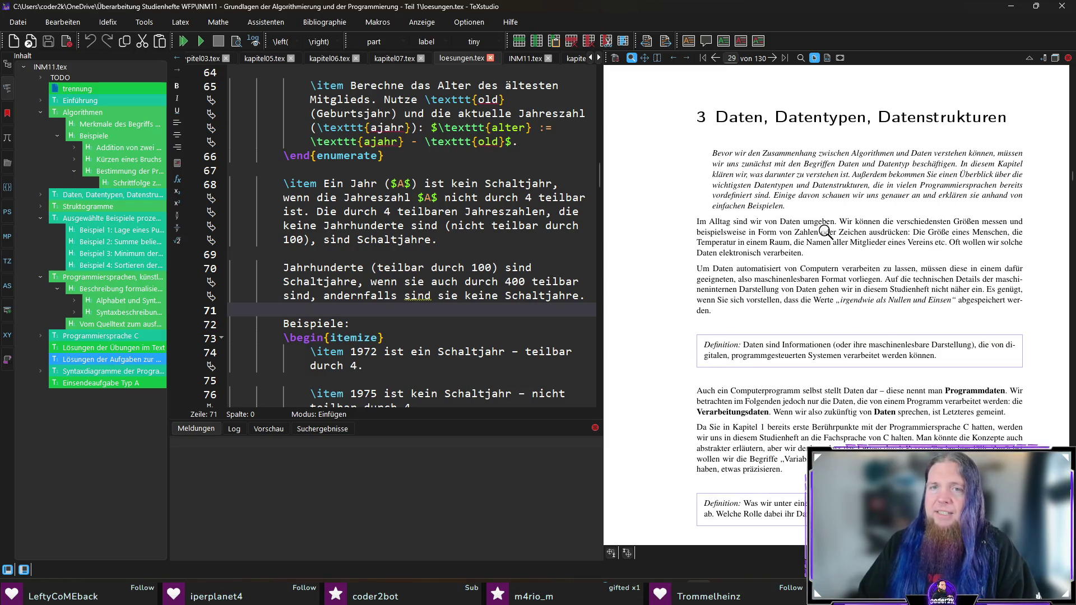
key("alt+Left")
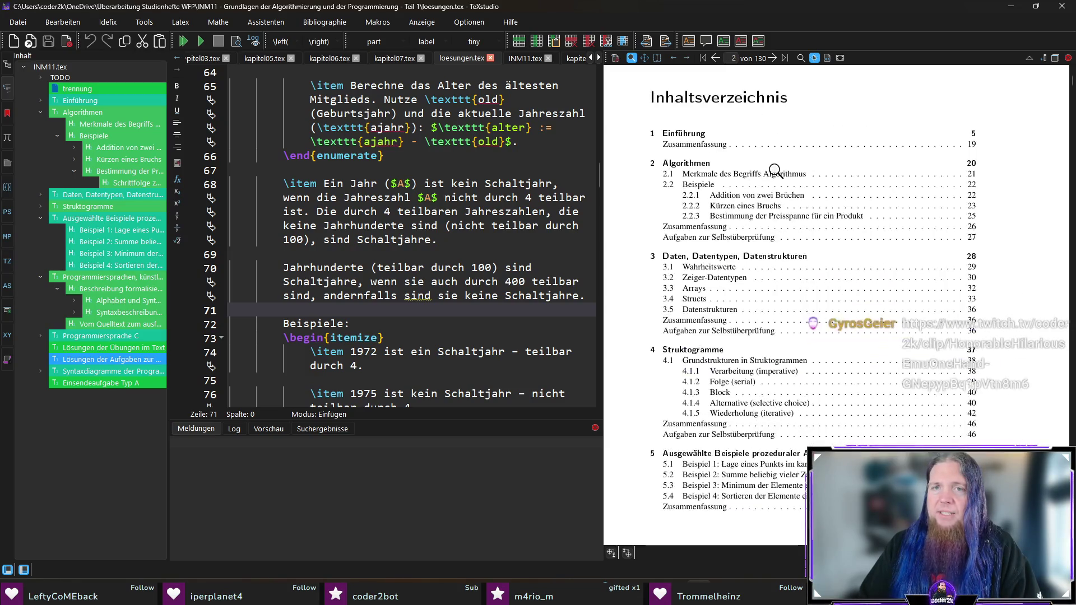
left_click(715, 335)
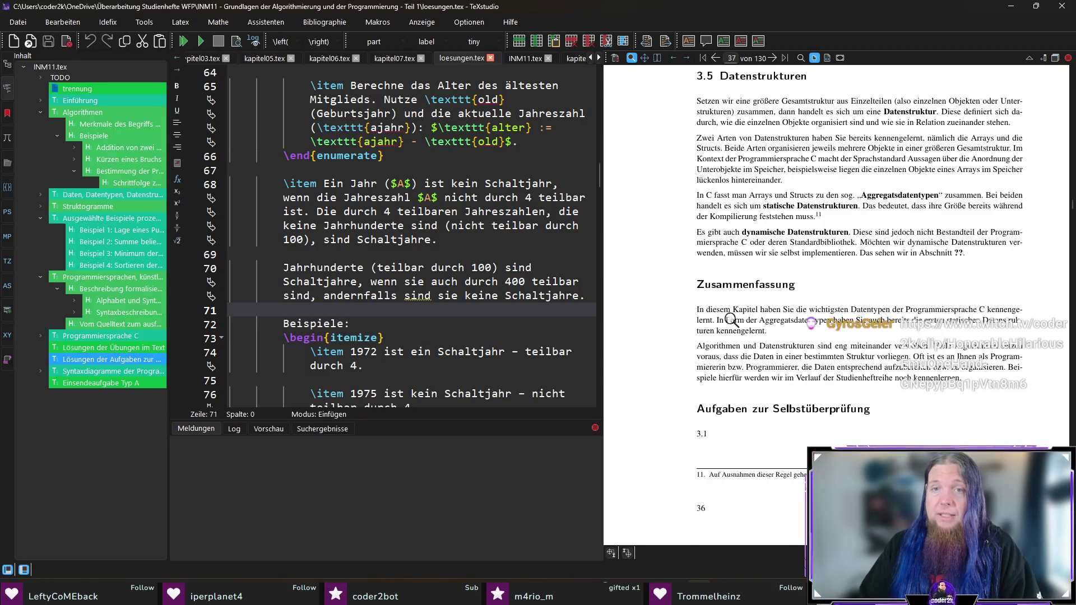
scroll(733, 326, "down", 5)
scroll(733, 326, "up", 3)
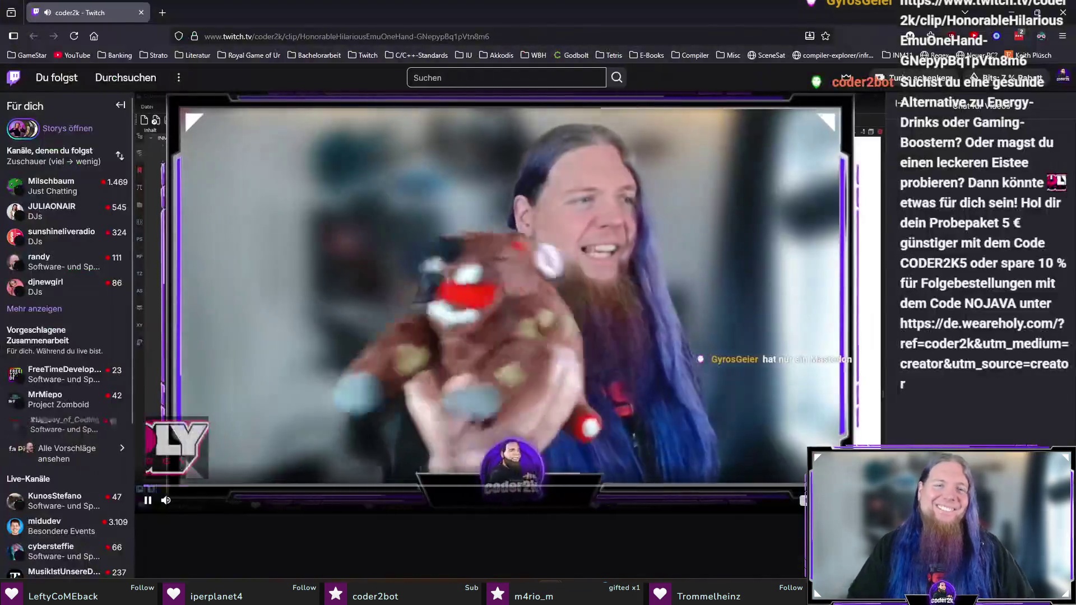
scroll(801, 113, "down", 5)
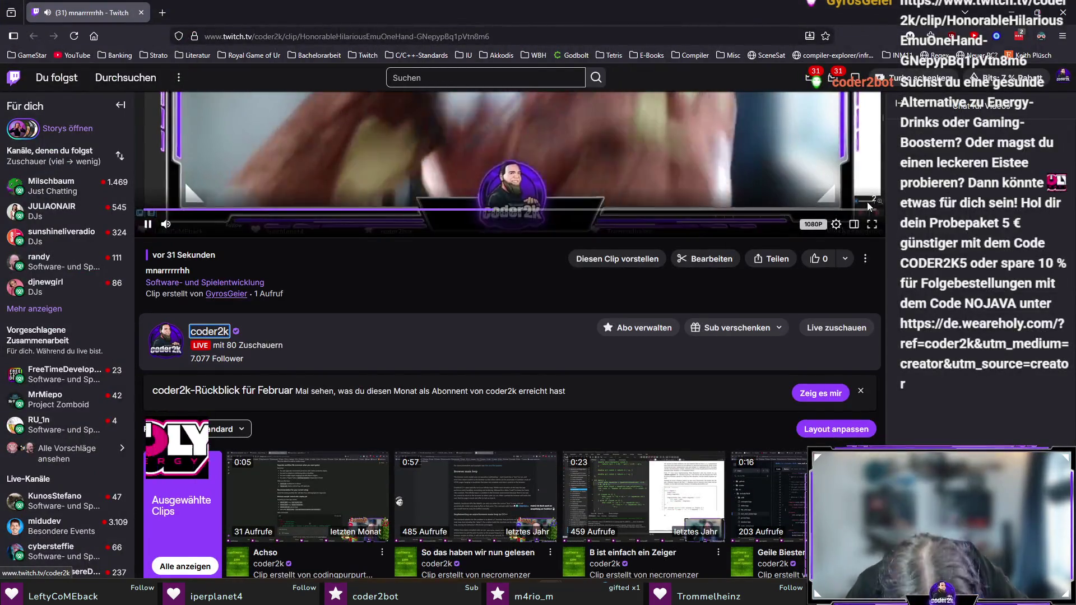
scroll(774, 138, "up", 5)
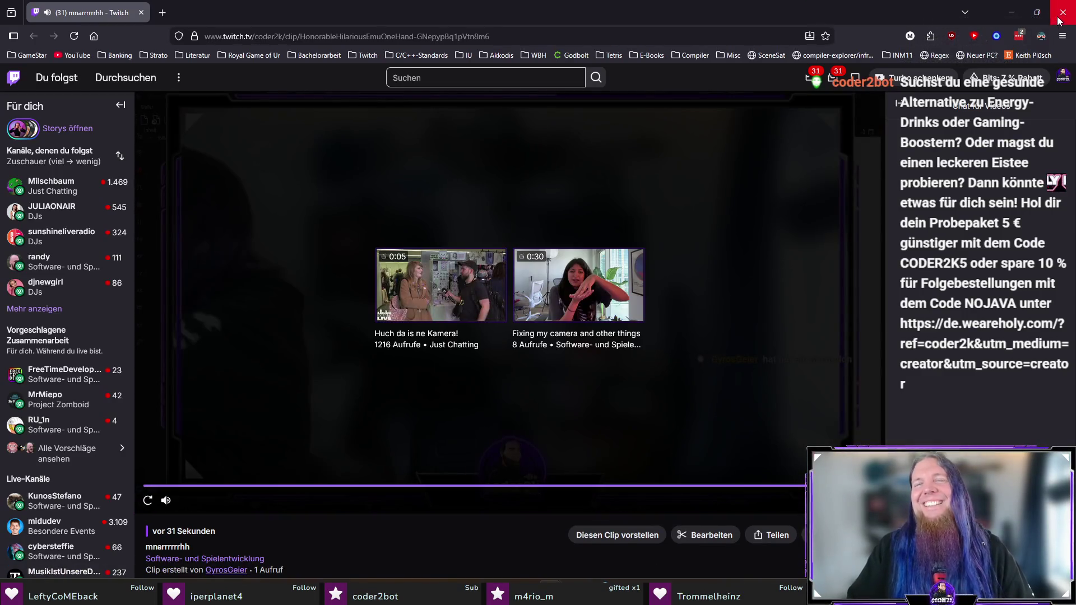
left_click(1062, 12)
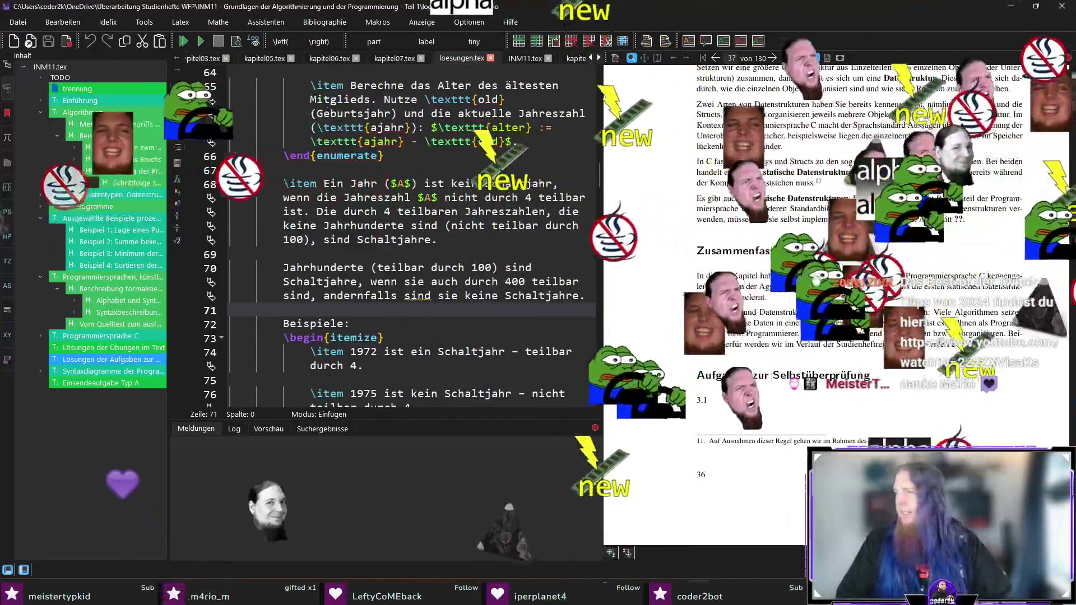
Scroll up in the restored TeXstudio window showing loesungen.tex and the chapter 3 preview
scroll(898, 339, "up", 10)
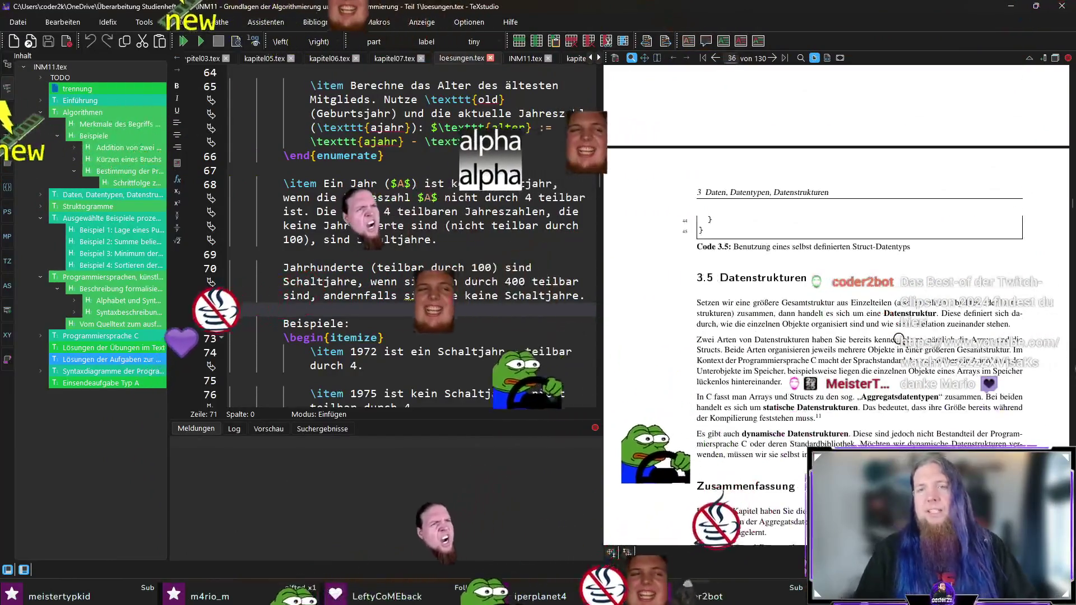
Browse preview pages 34–36 on 3.4 Structs and magnify the unresolved section reference
scroll(952, 365, "up", 10)
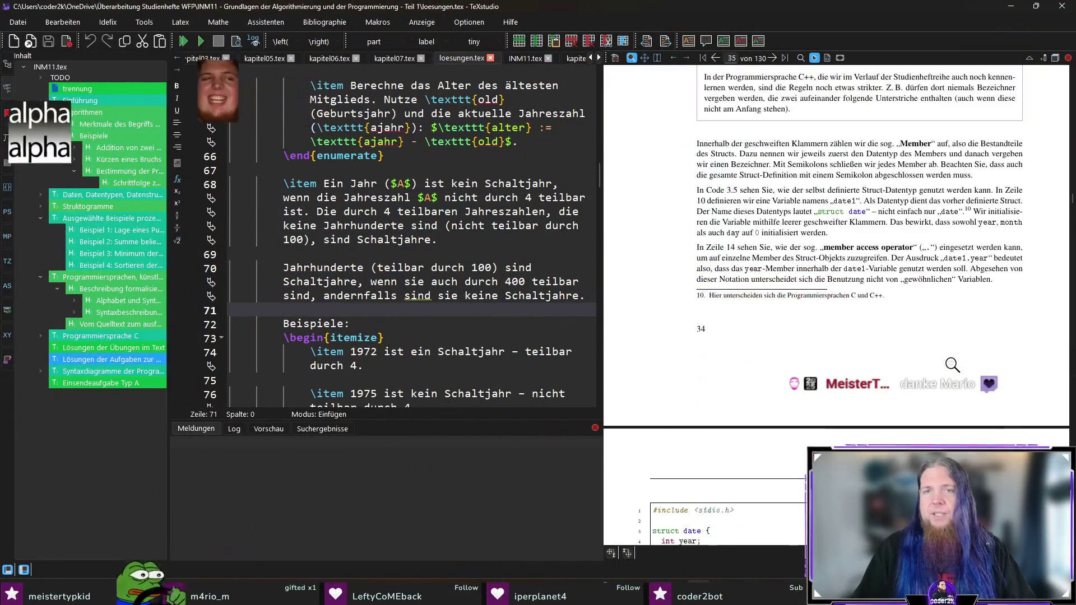
scroll(1025, 208, "down", 5)
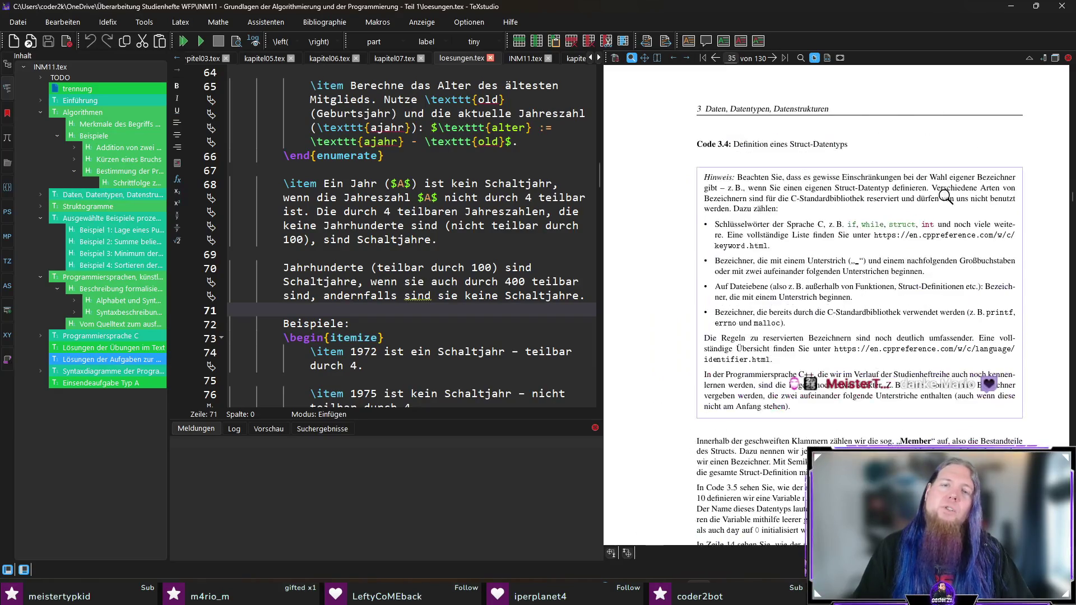
scroll(918, 210, "down", 5)
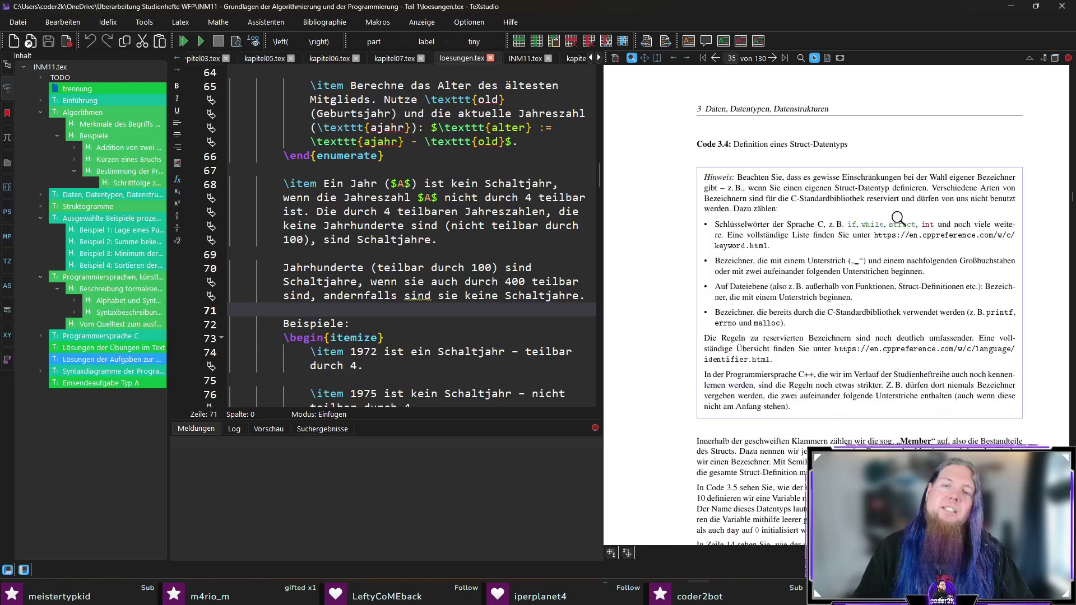
scroll(879, 223, "up", 5)
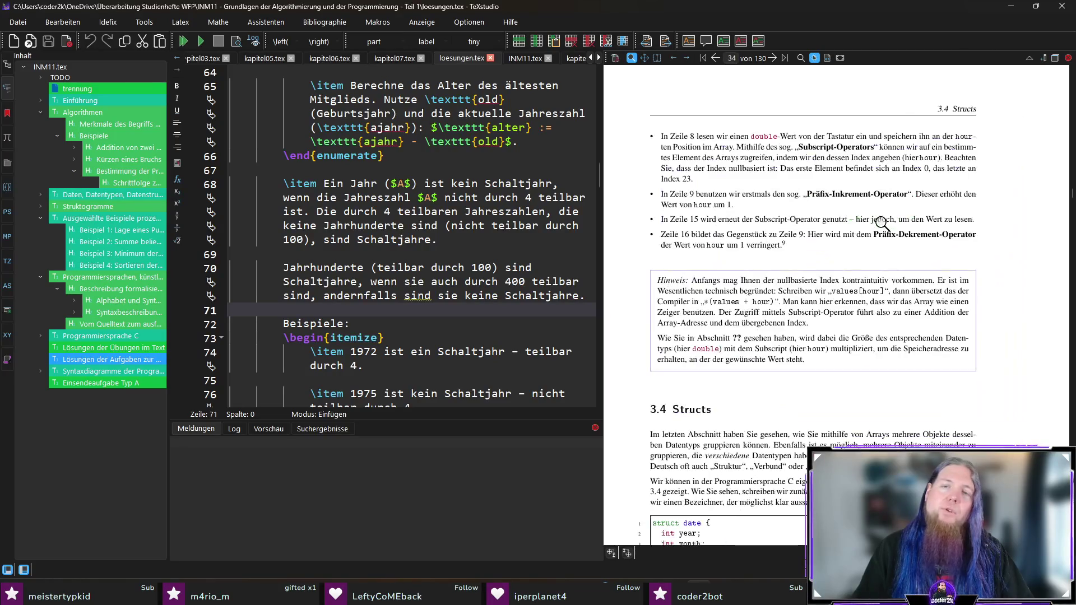
left_click_drag(735, 338, 735, 338)
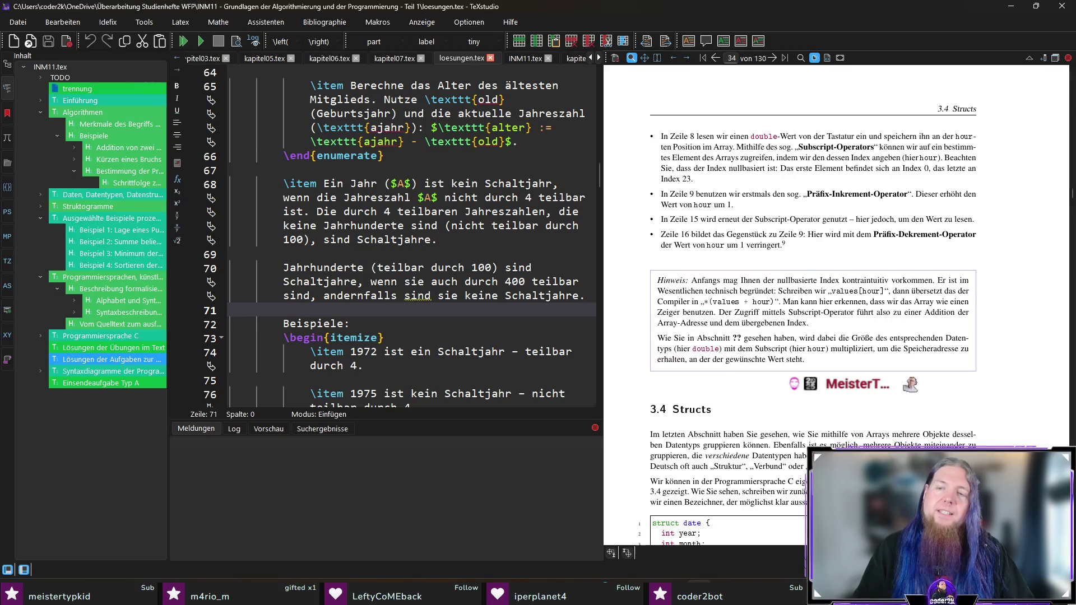
Go to page 1, scroll to the Inhaltsverzeichnis, and jump to chapter 3
key("Home")
scroll(866, 353, "down", 15)
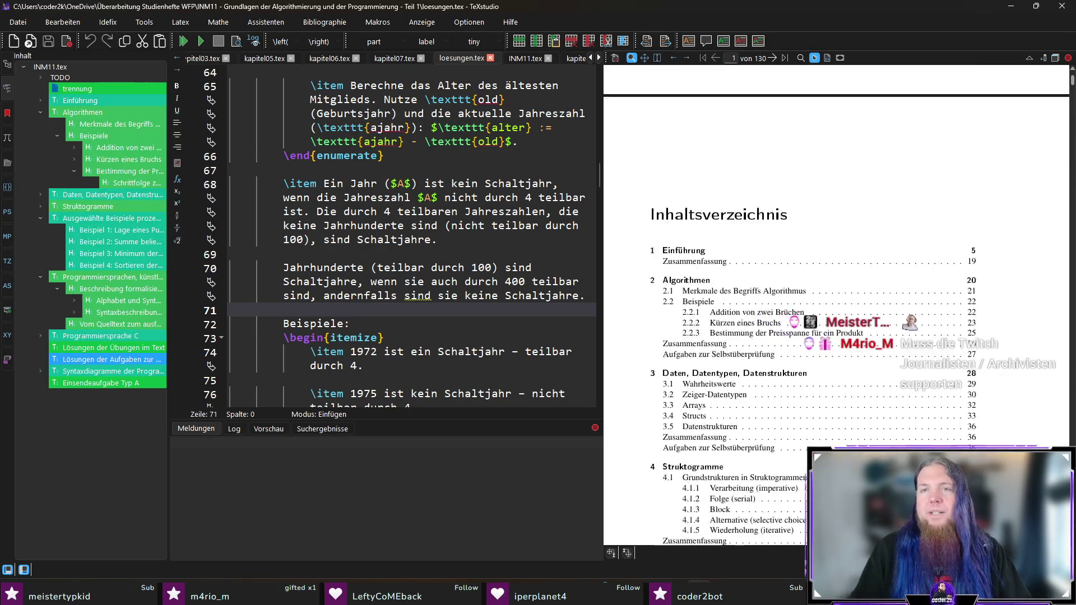
scroll(740, 196, "up", 8)
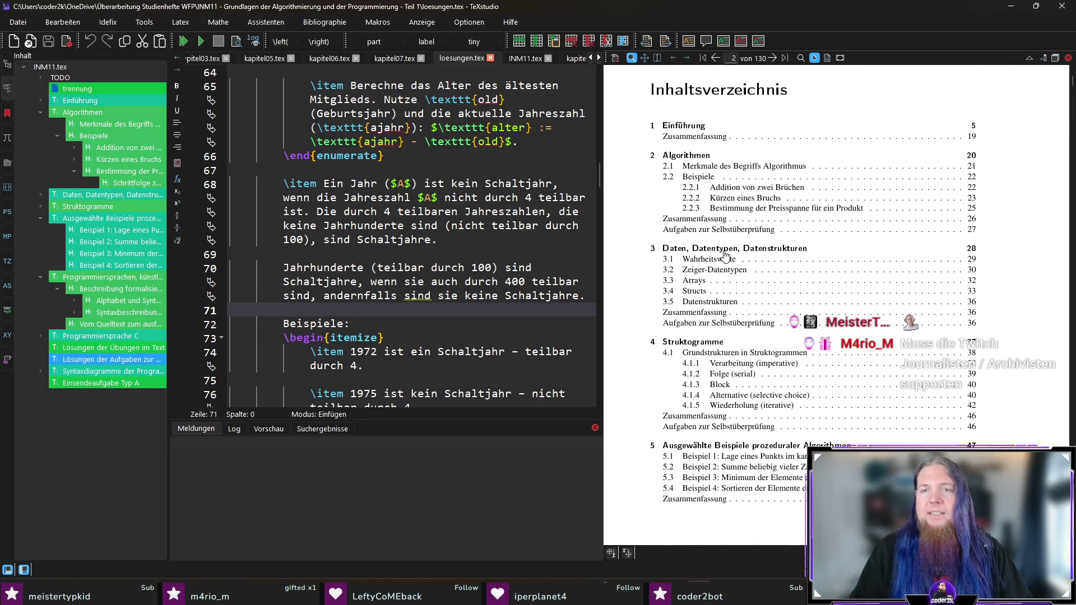
left_click(735, 255)
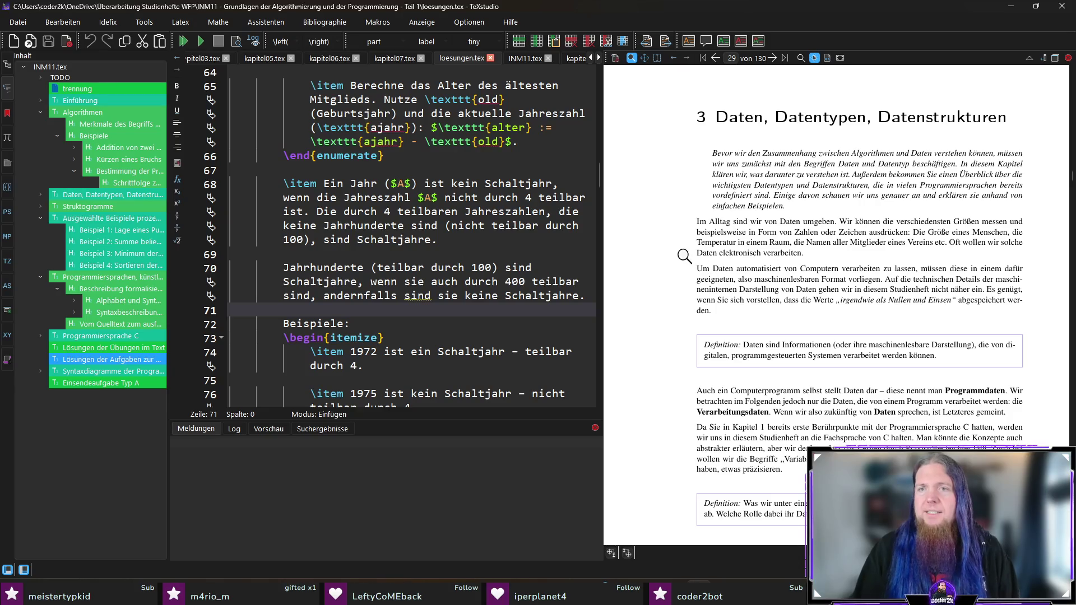
Scroll the preview from 3.1 Wahrheitswerte past 3.2 Zeiger-Datentypen to 3.3 Arrays and Code 3.3
scroll(729, 163, "down", 2)
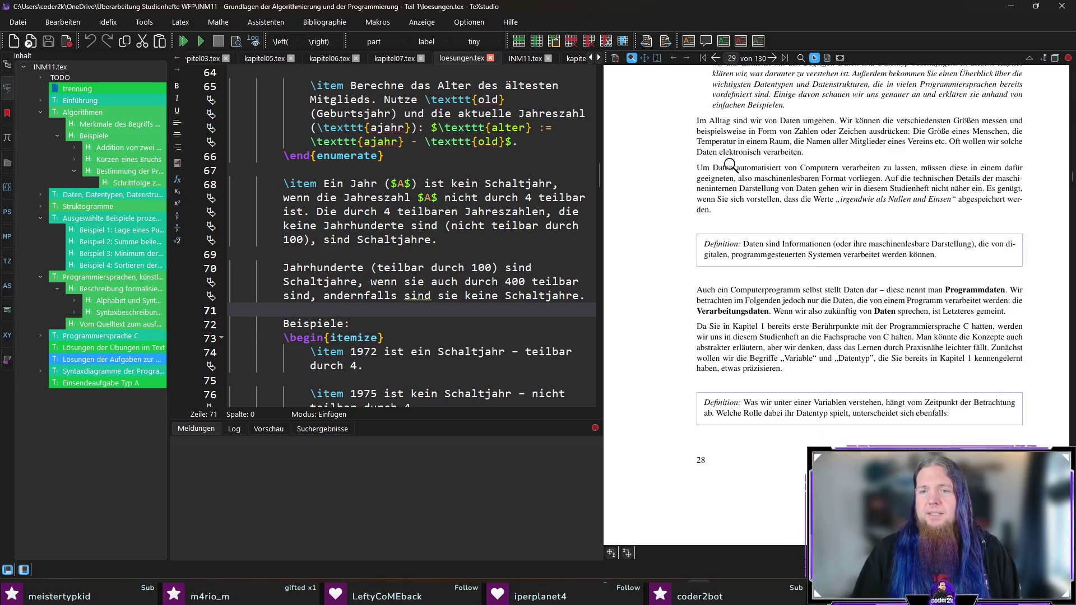
scroll(695, 182, "down", 5)
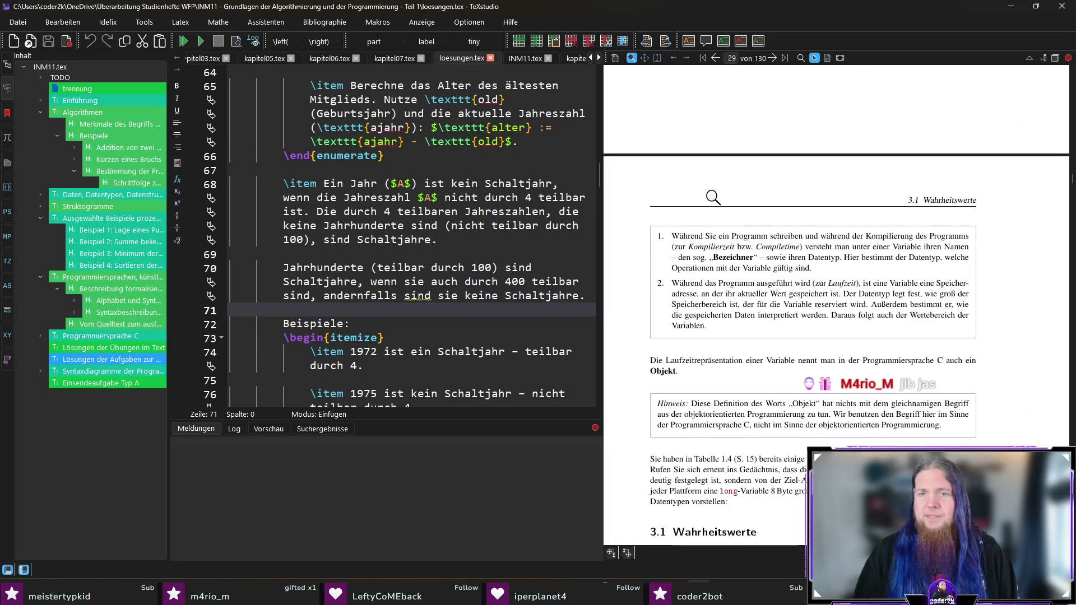
scroll(632, 244, "down", 3)
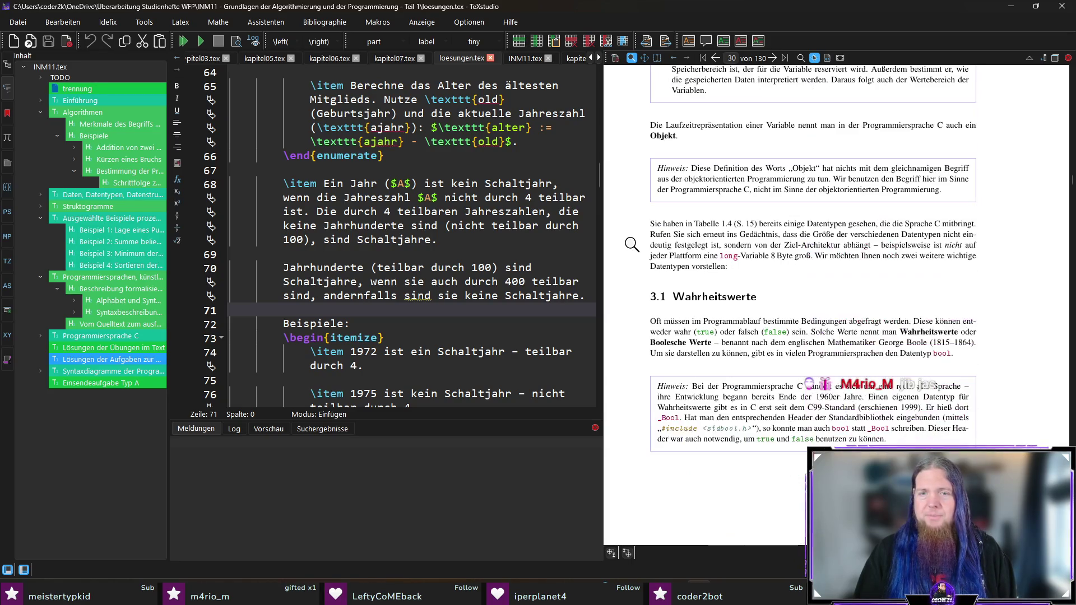
scroll(632, 245, "down", 10)
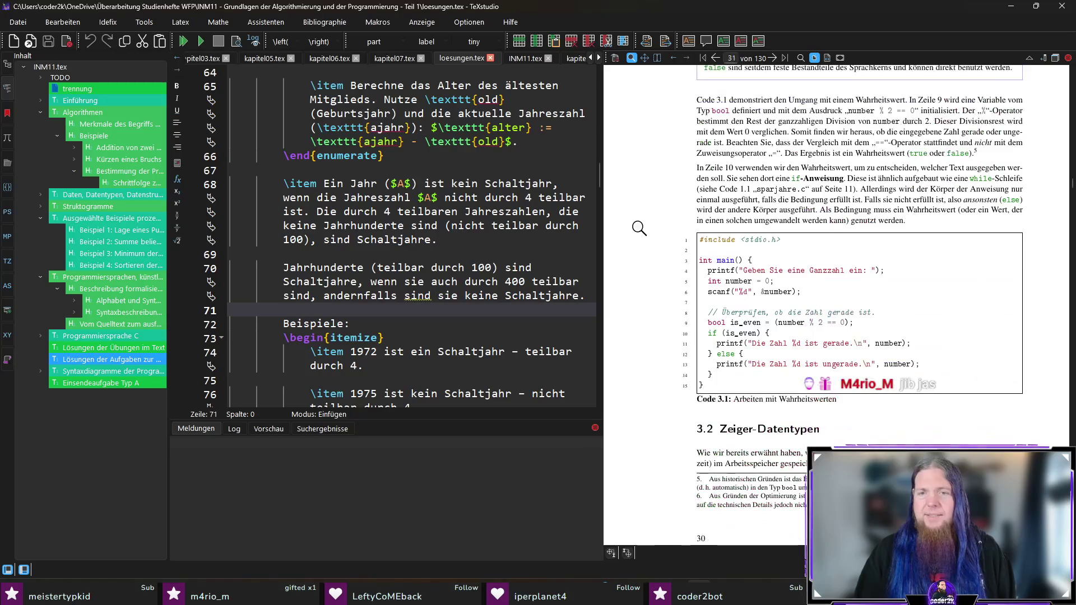
scroll(639, 228, "up", 8)
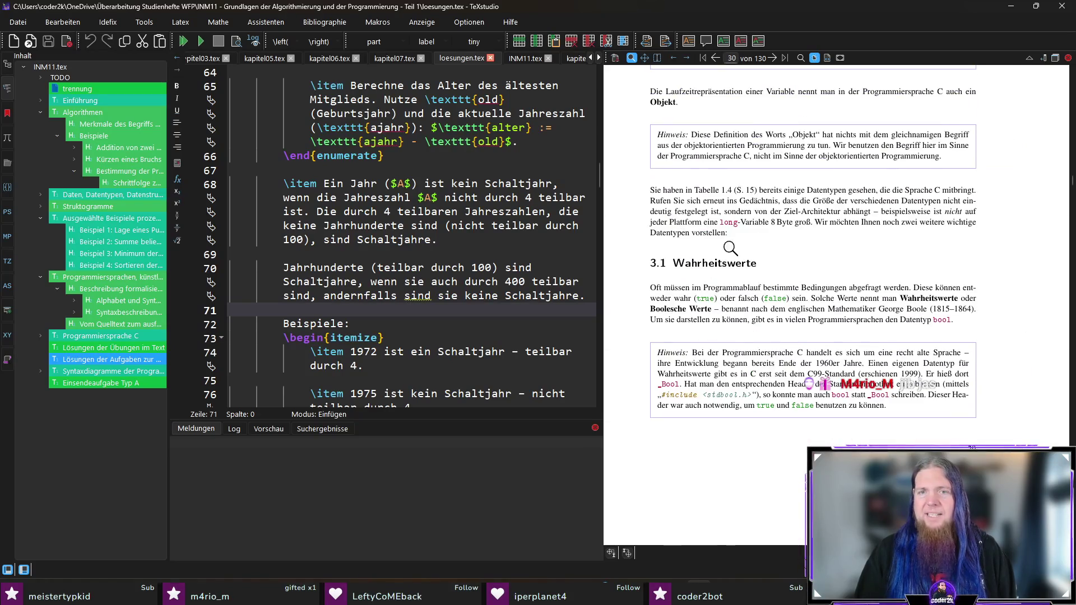
scroll(740, 251, "down", 1)
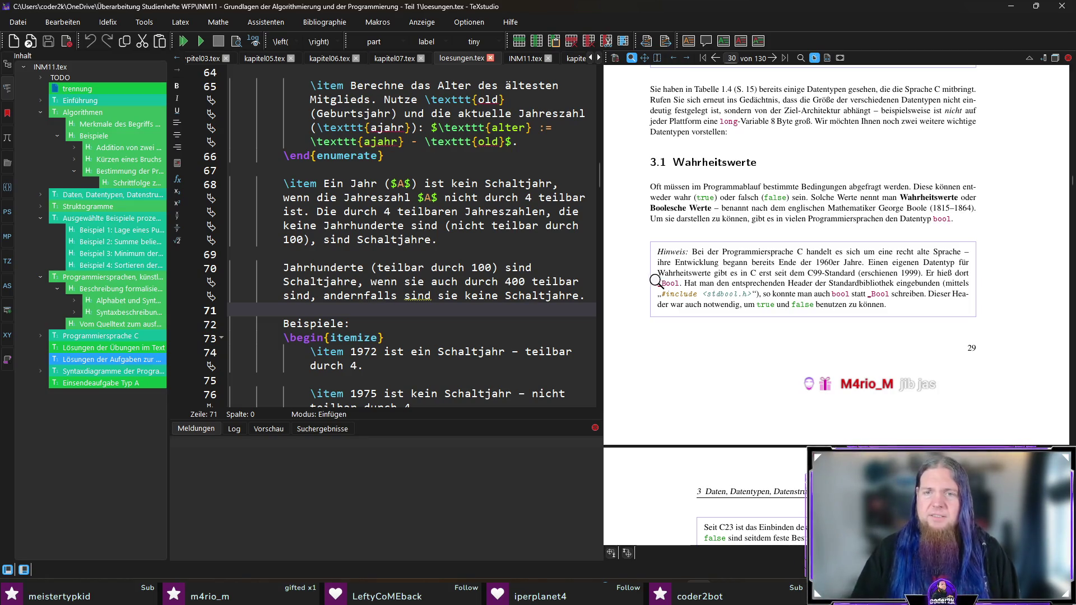
scroll(1003, 331, "down", 4)
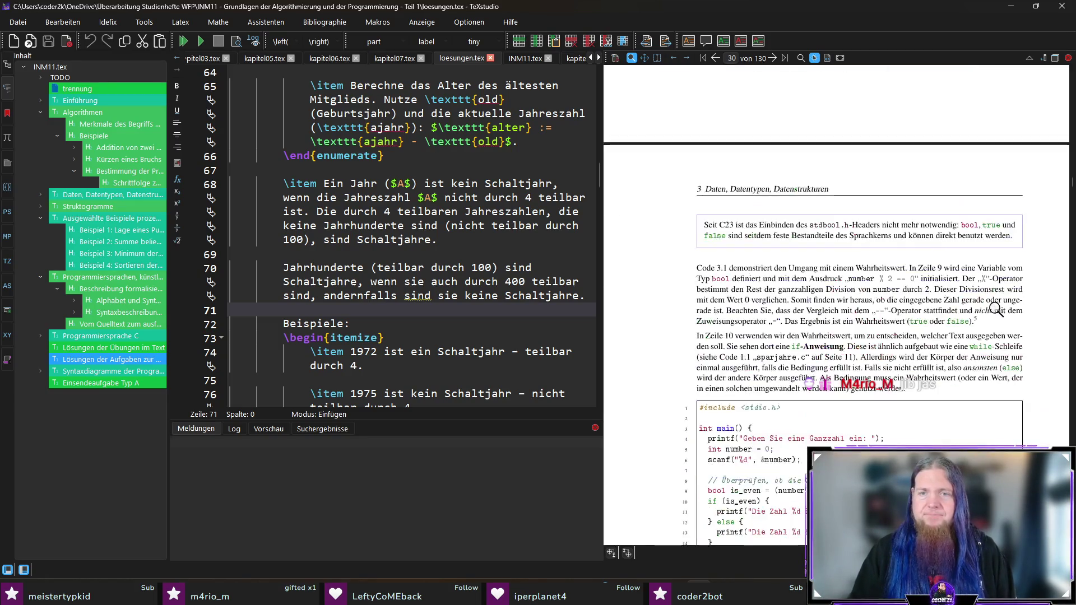
scroll(1014, 333, "down", 3)
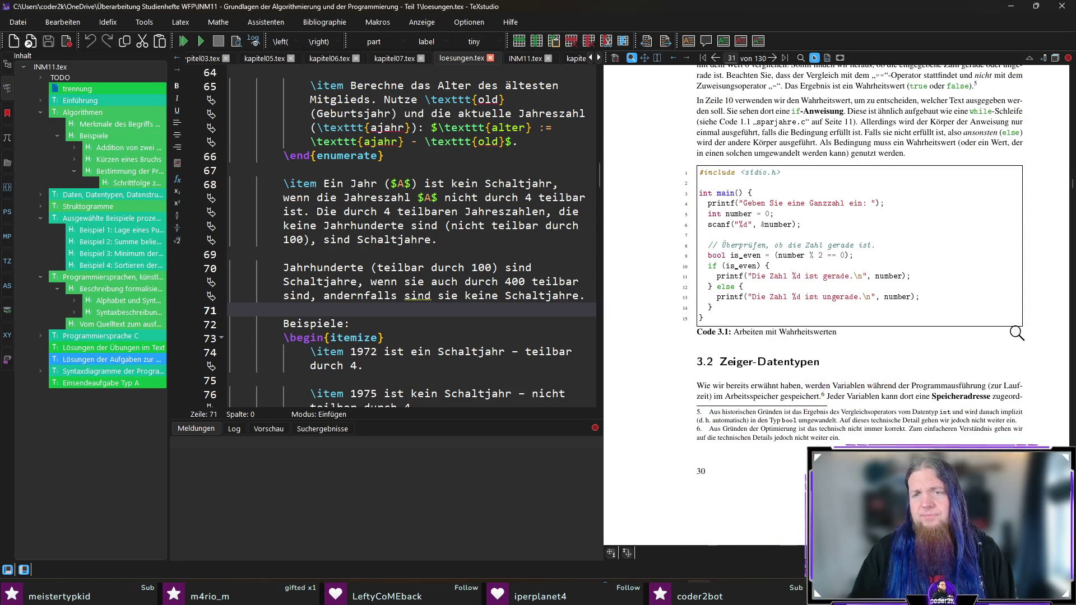
scroll(1016, 330, "down", 4)
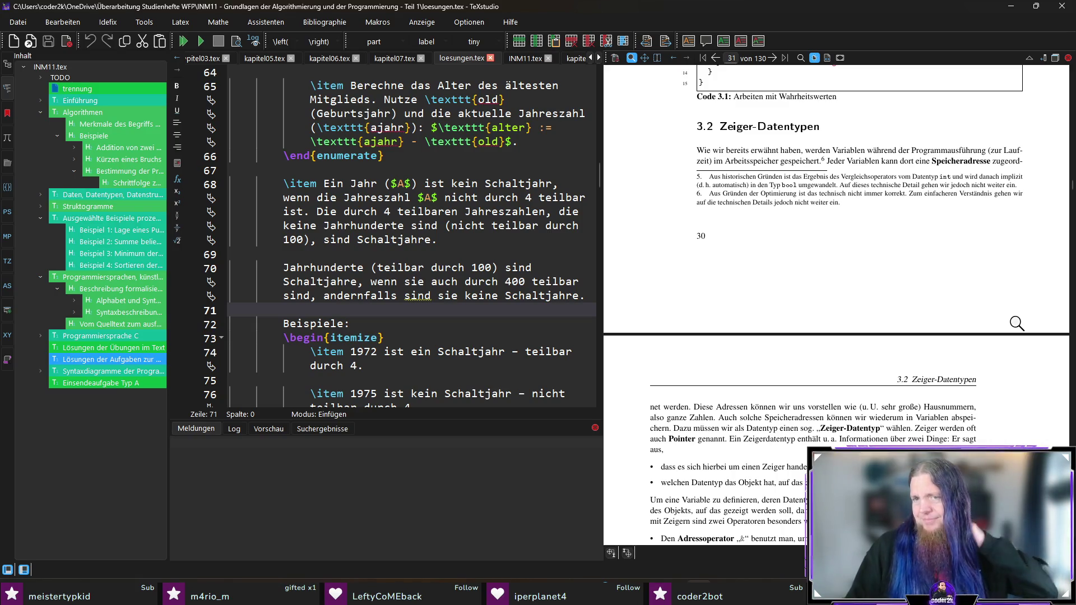
scroll(1016, 324, "down", 8)
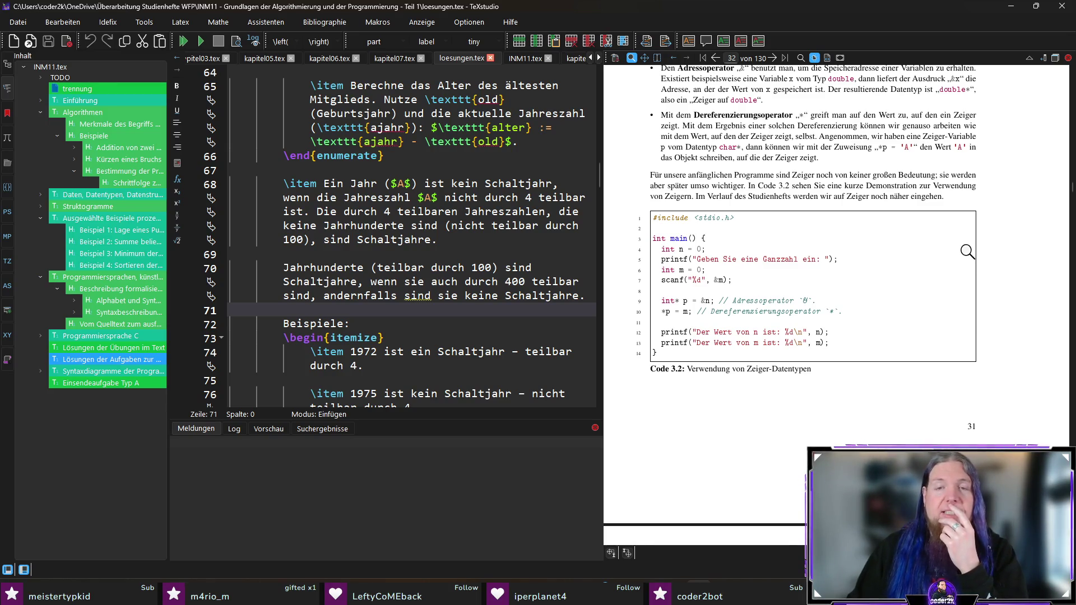
scroll(967, 252, "down", 9)
scroll(973, 224, "up", 2)
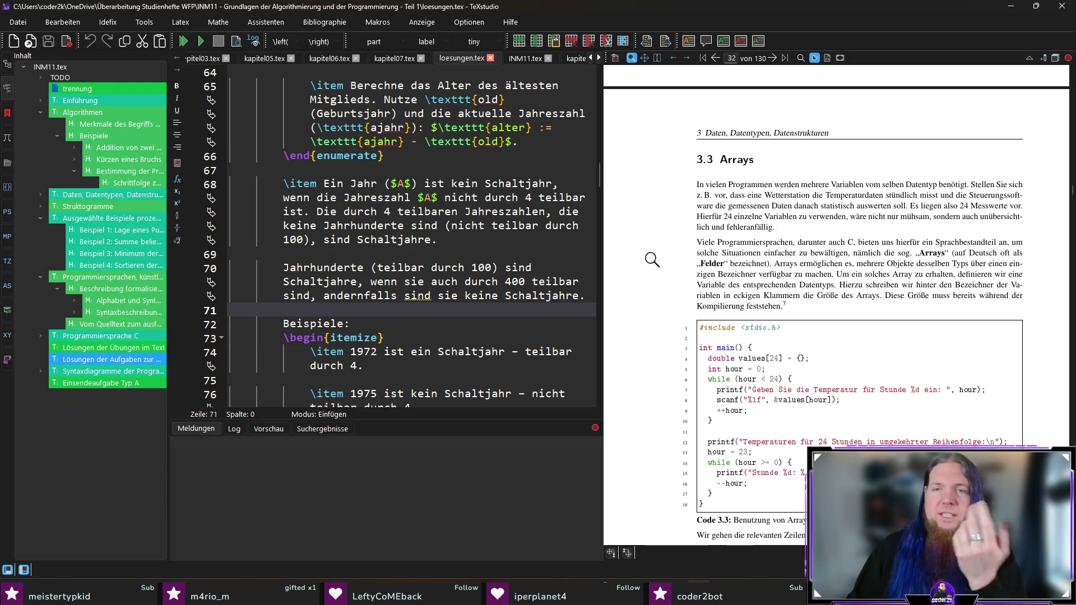
Scroll the PDF preview through the Arrays and Structs pages toward the self-check section
scroll(655, 263, "down", 5)
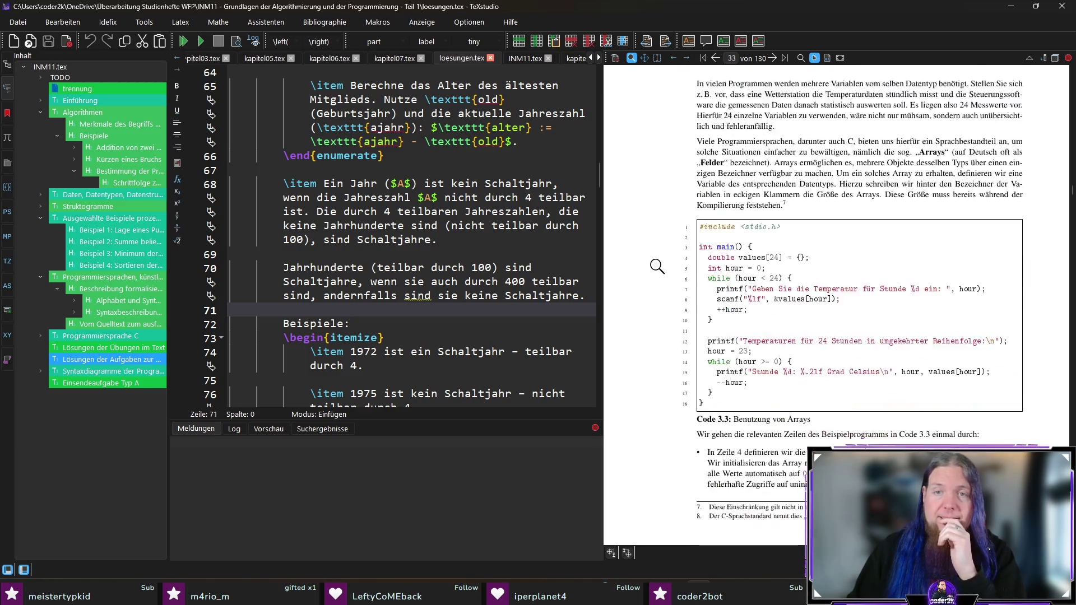
scroll(657, 267, "down", 10)
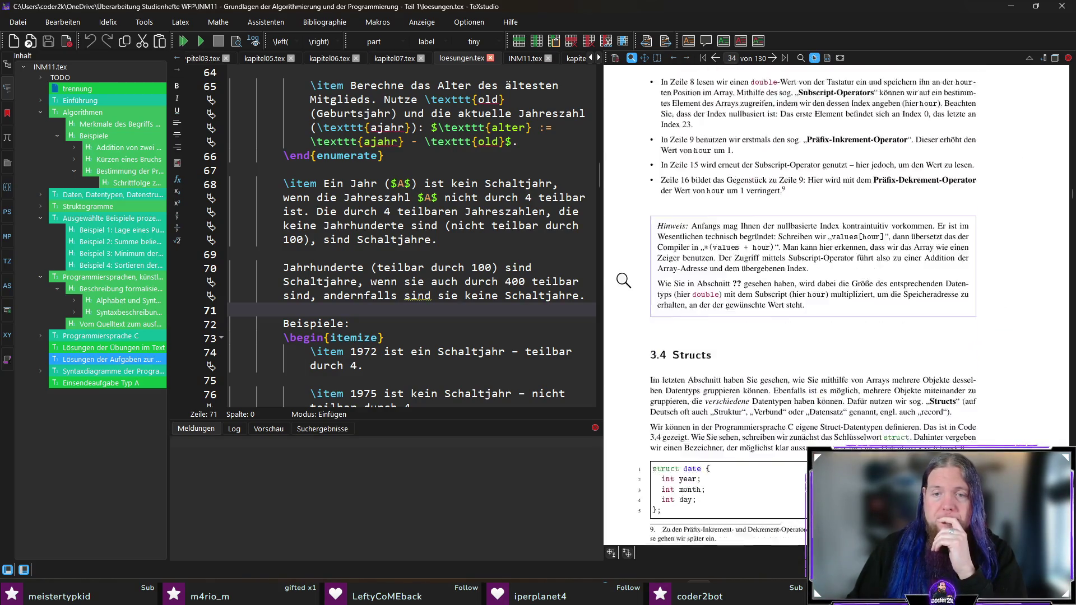
scroll(622, 277, "down", 8)
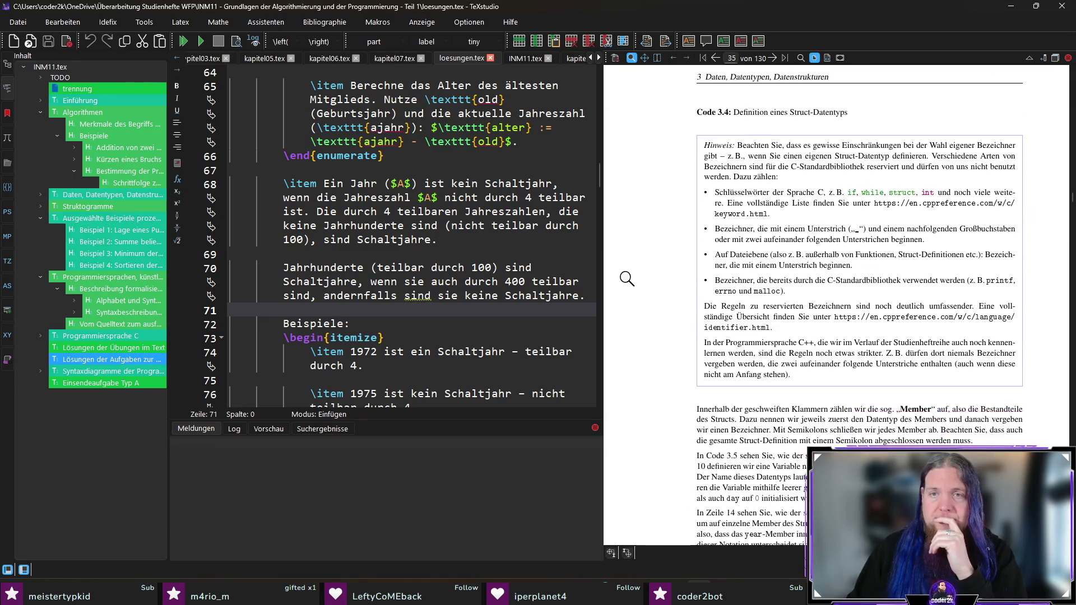
scroll(630, 293, "up", 6)
mouse_move(732, 353)
left_mouse_down()
mouse_move(723, 378)
mouse_move(704, 370)
mouse_move(806, 382)
left_mouse_up()
scroll(629, 293, "down", 6)
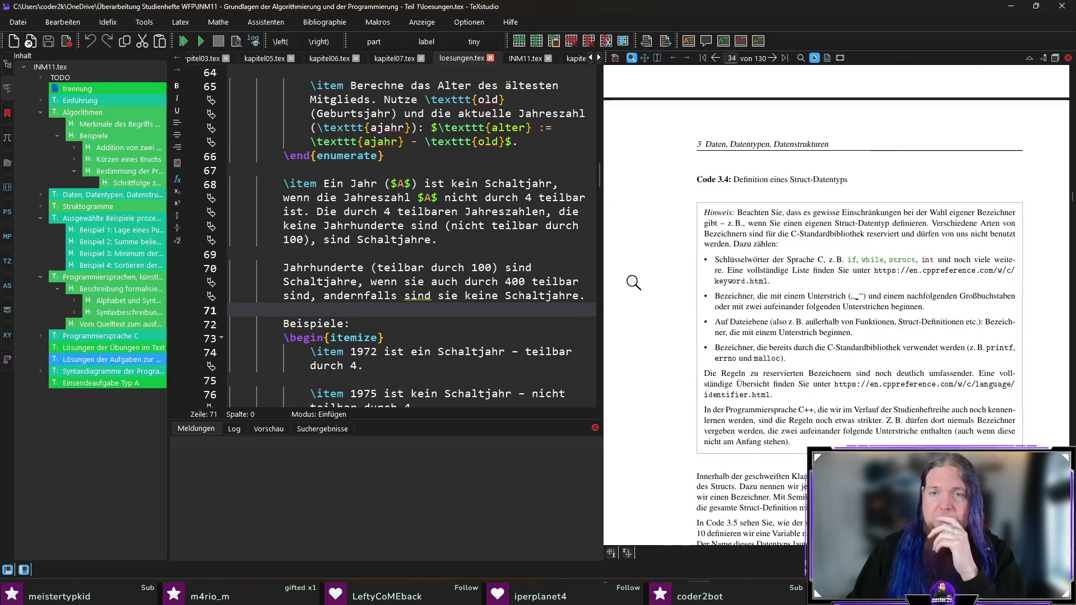
scroll(638, 275, "down", 1)
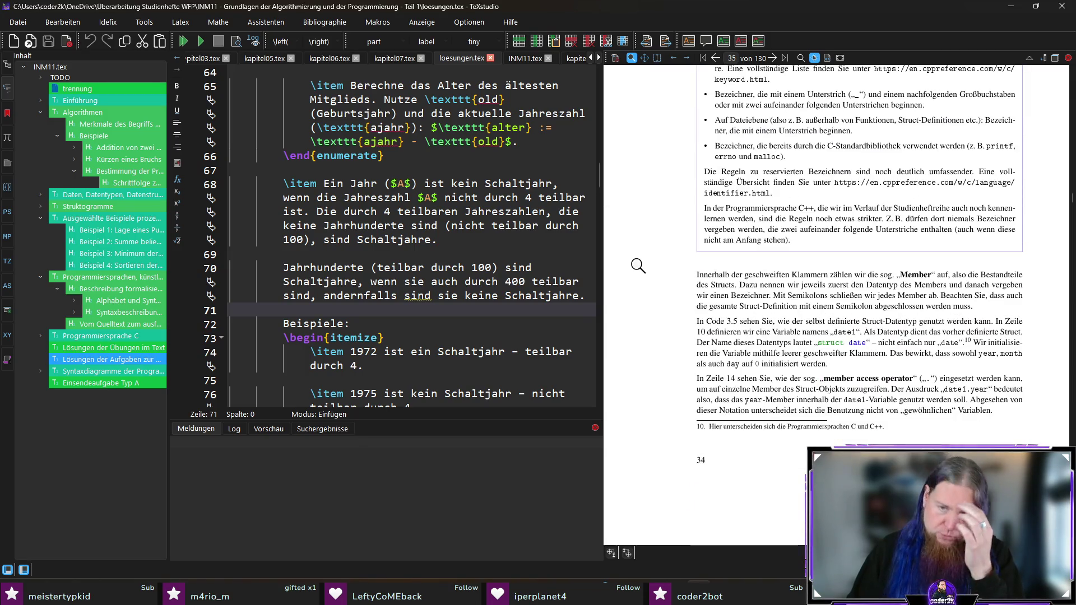
scroll(642, 264, "down", 10)
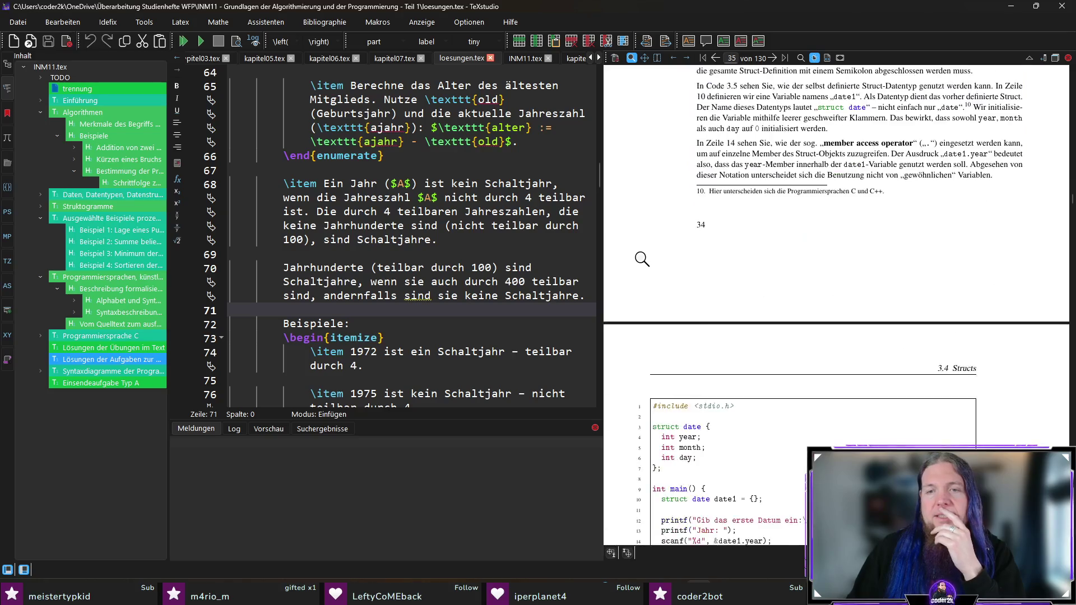
scroll(650, 264, "down", 6)
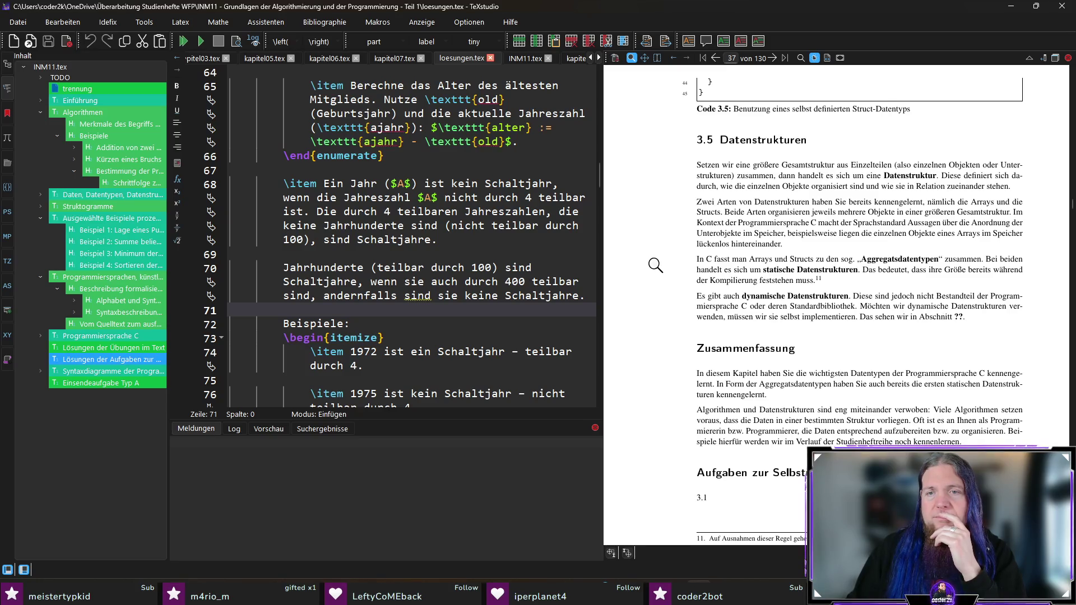
scroll(656, 265, "down", 4)
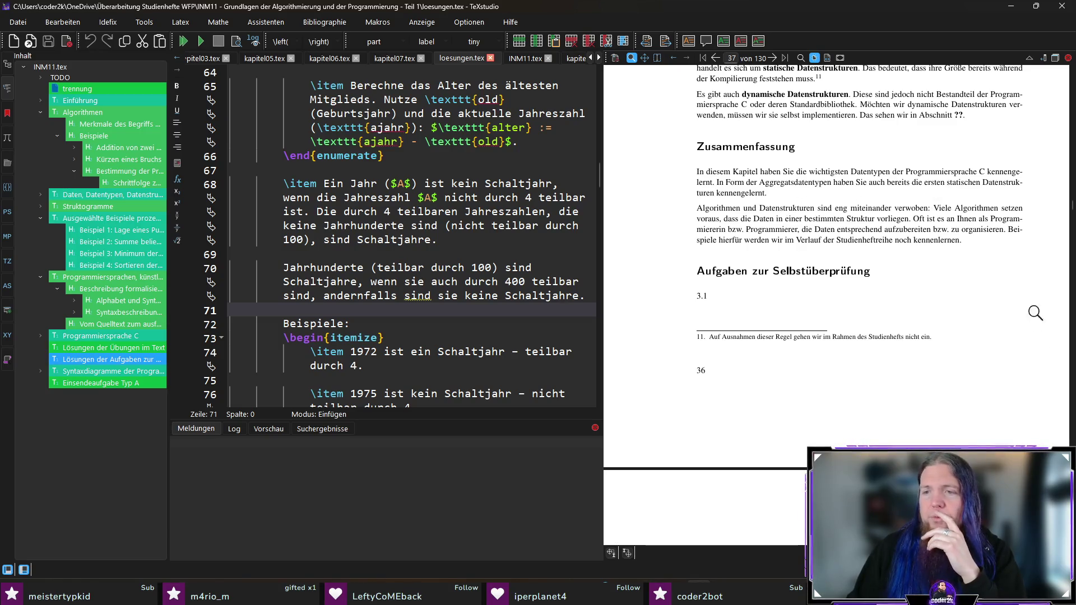
Drag the preview scrollbar back, then jump to chapter 1 Einführung's Sparjahre example on page 6
mouse_move(1073, 205)
left_mouse_down()
mouse_move(1073, 154)
mouse_move(1074, 169)
left_mouse_up()
scroll(972, 293, "down", 15)
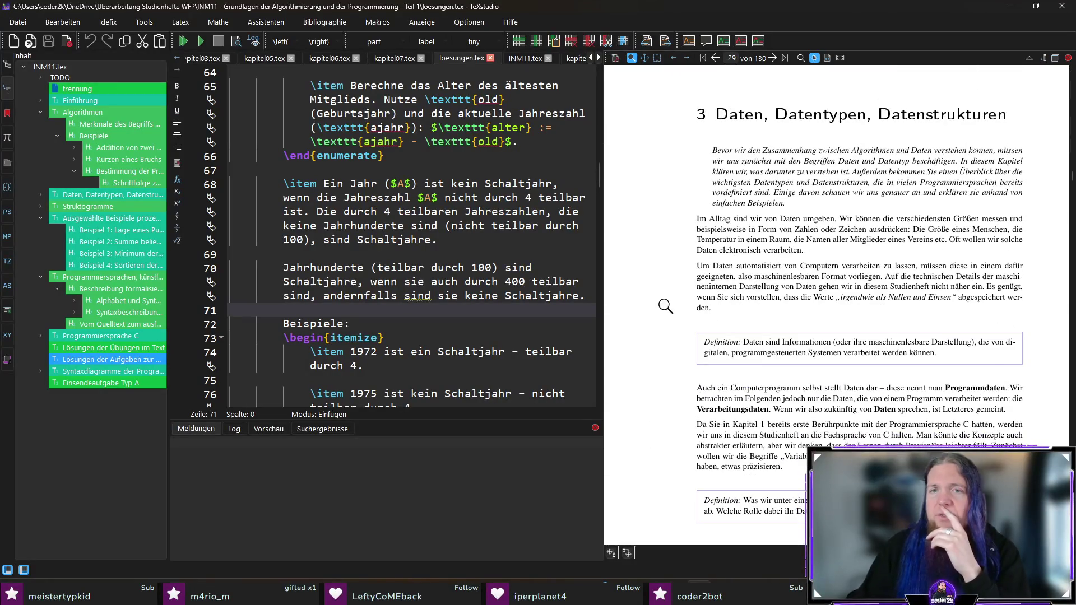
scroll(665, 306, "down", 1)
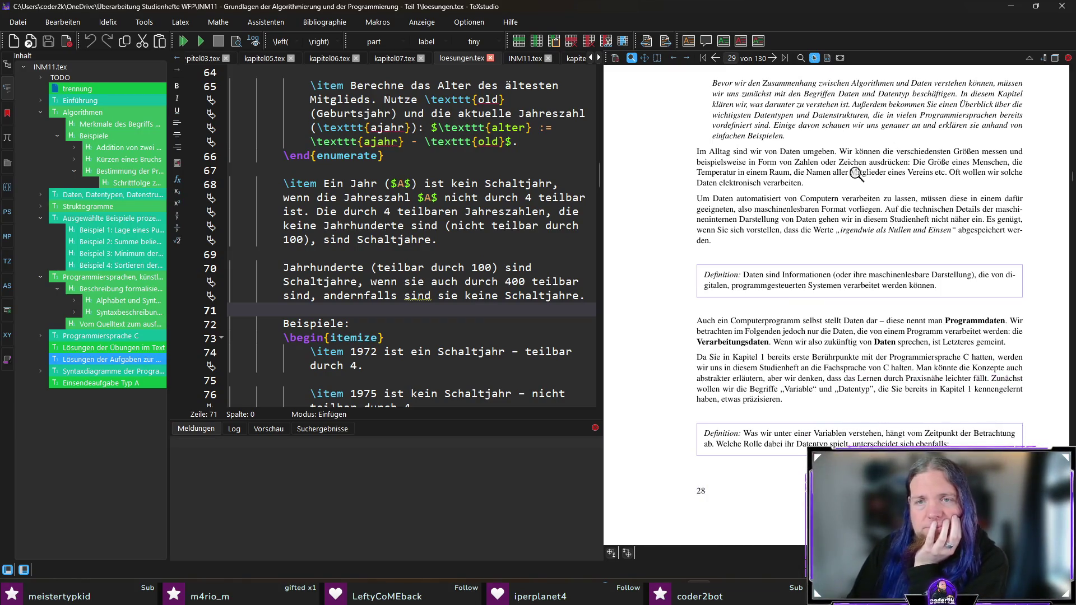
scroll(670, 229, "down", 1)
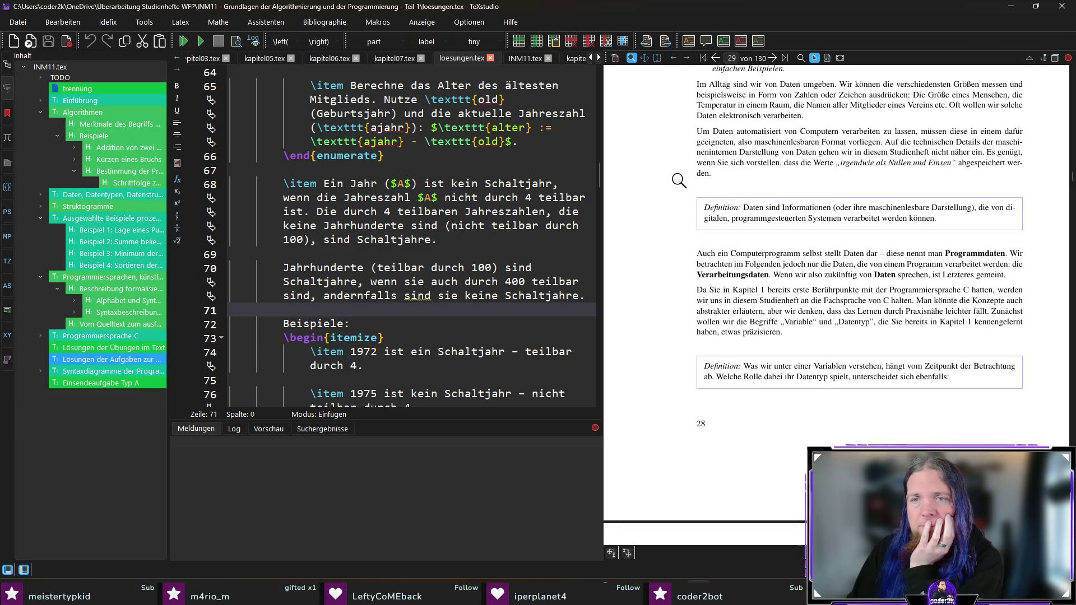
scroll(670, 198, "down", 1)
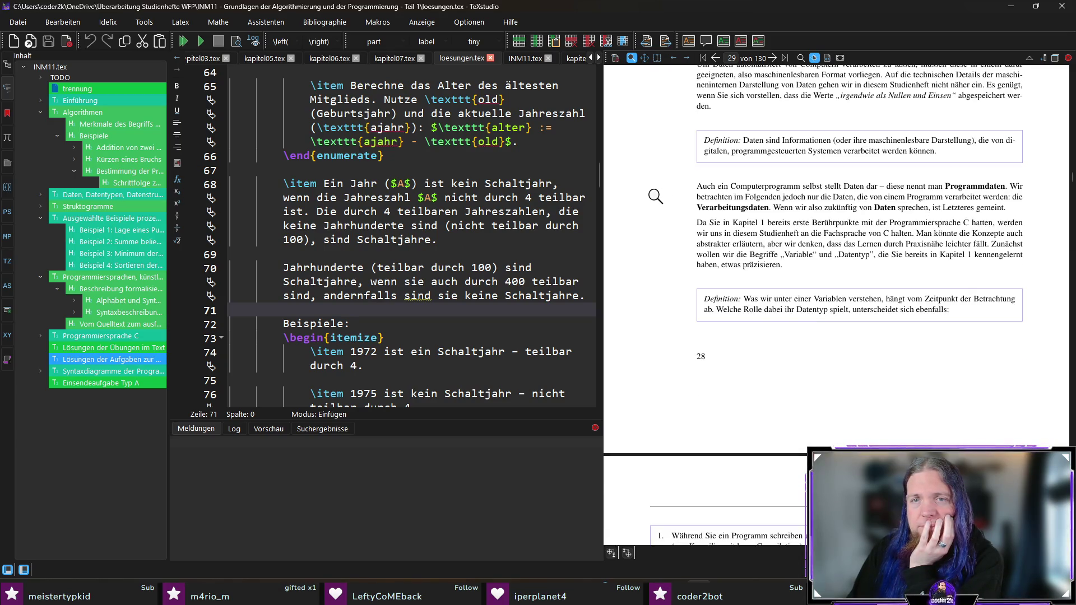
scroll(655, 196, "down", 1)
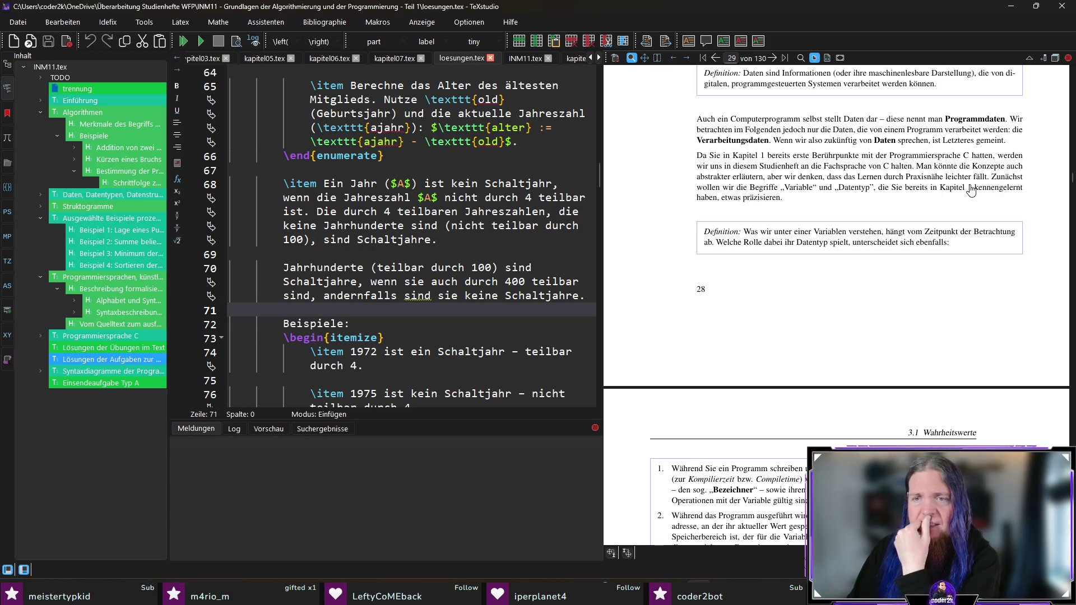
left_click(971, 191)
Scroll the preview onward from page 16 and magnify the Sparjahre terminal output figure
scroll(966, 242, "down", 10)
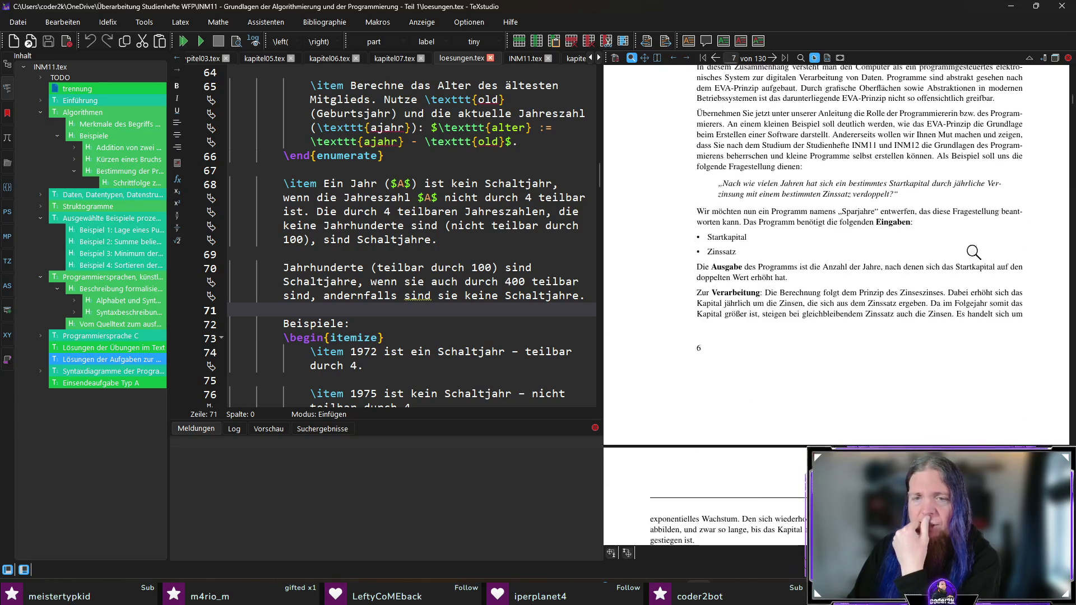
scroll(966, 241, "down", 15)
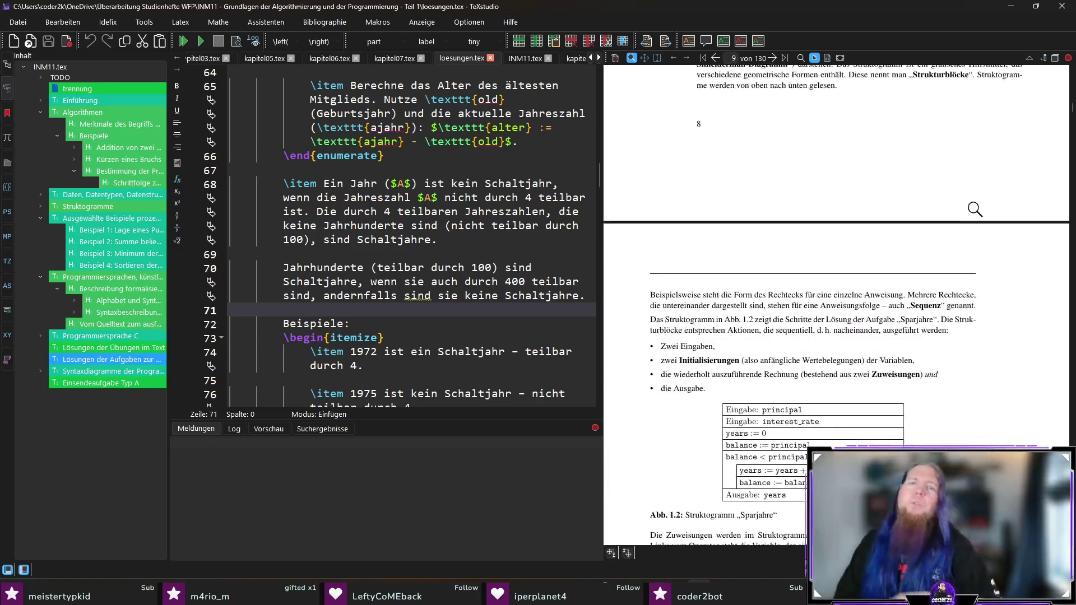
scroll(972, 212, "down", 10)
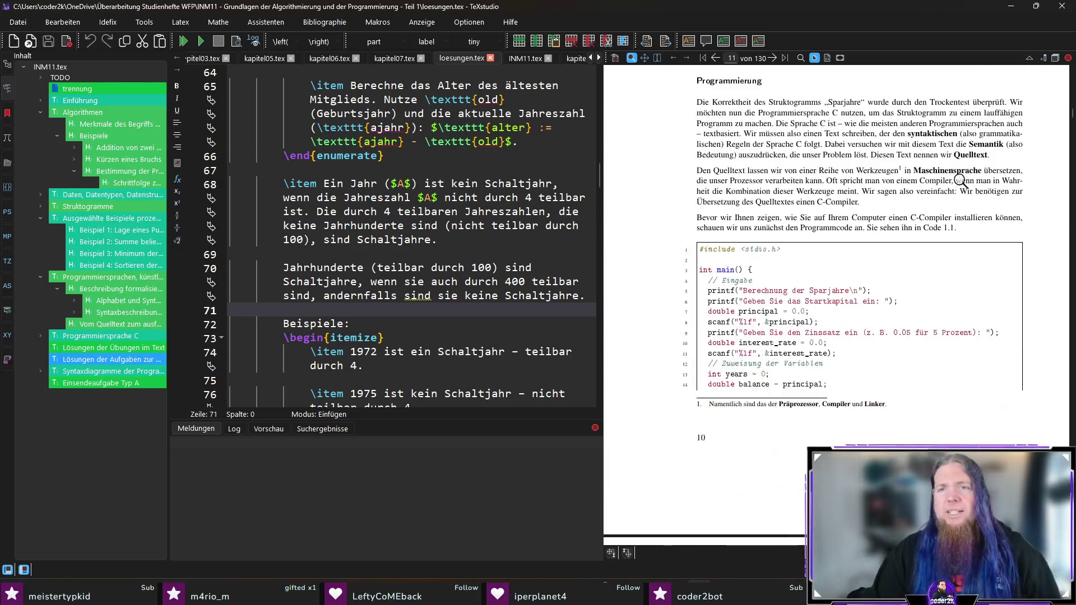
scroll(955, 187, "down", 8)
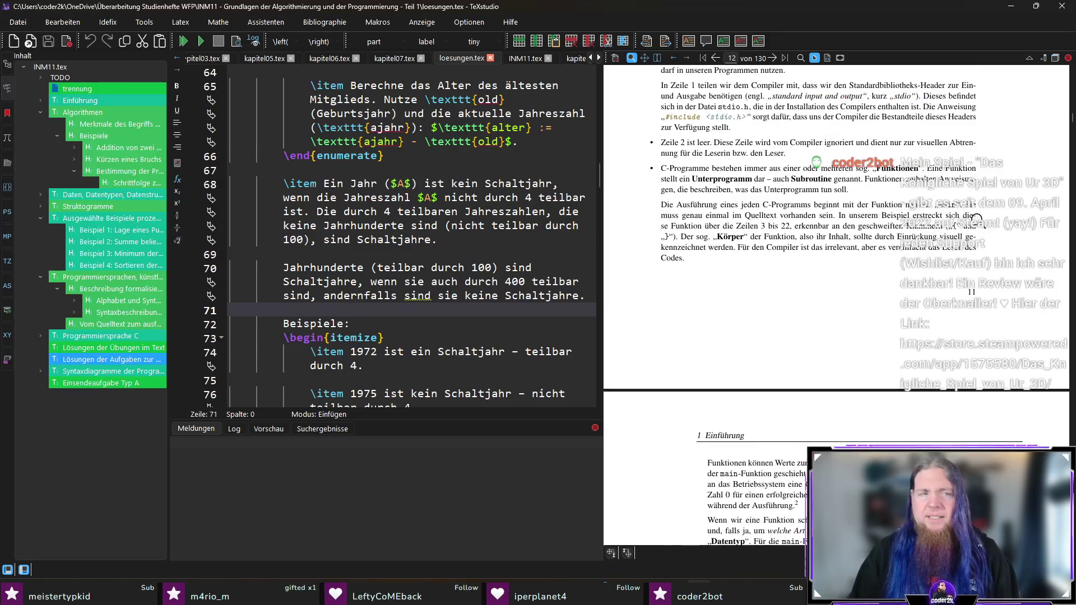
scroll(977, 219, "down", 10)
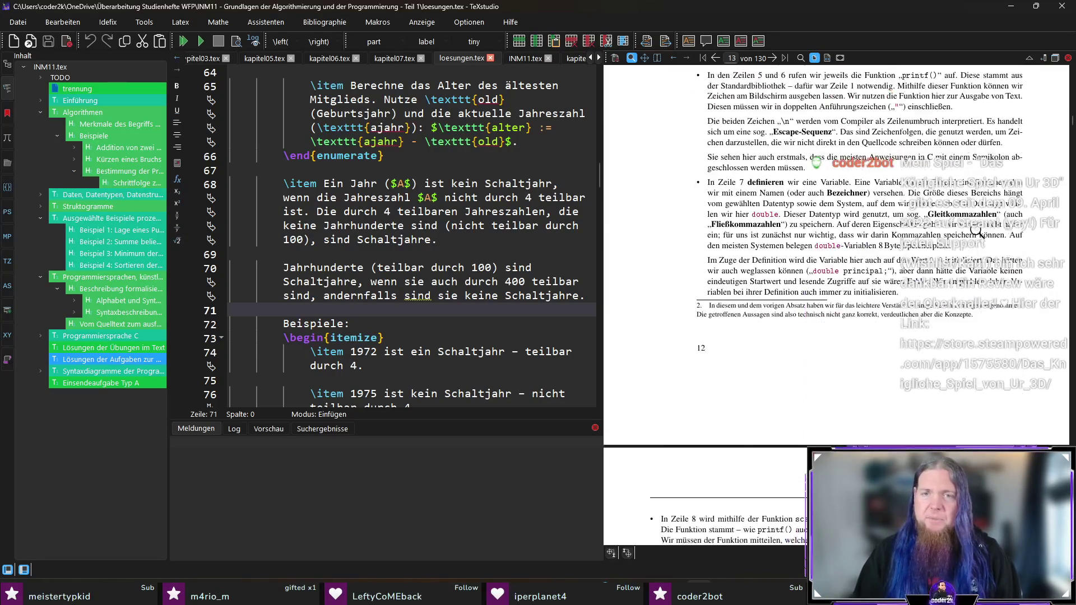
scroll(986, 238, "up", 10)
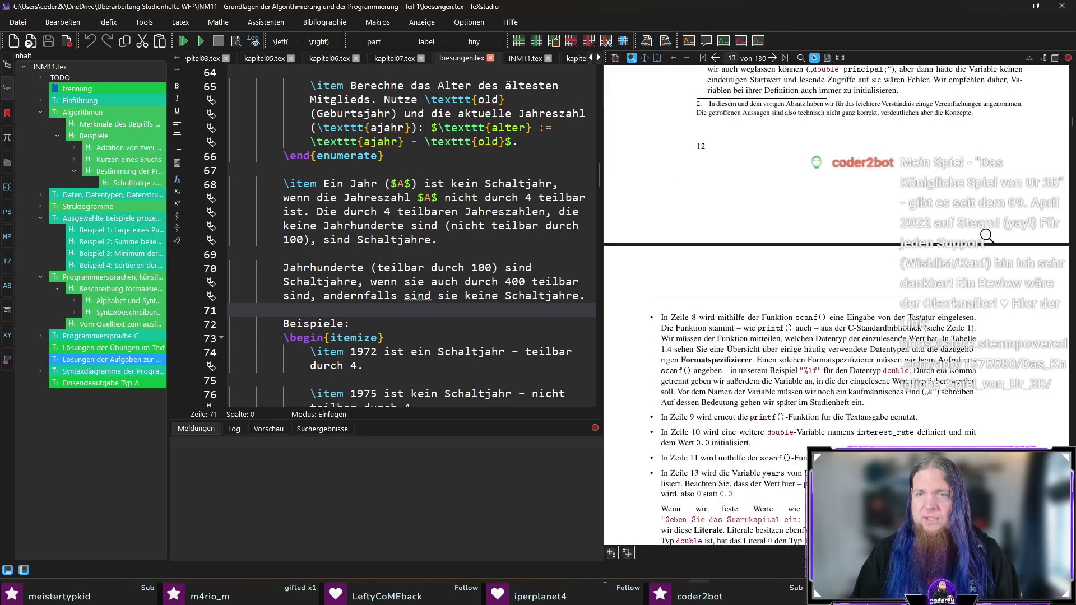
scroll(835, 182, "down", 10)
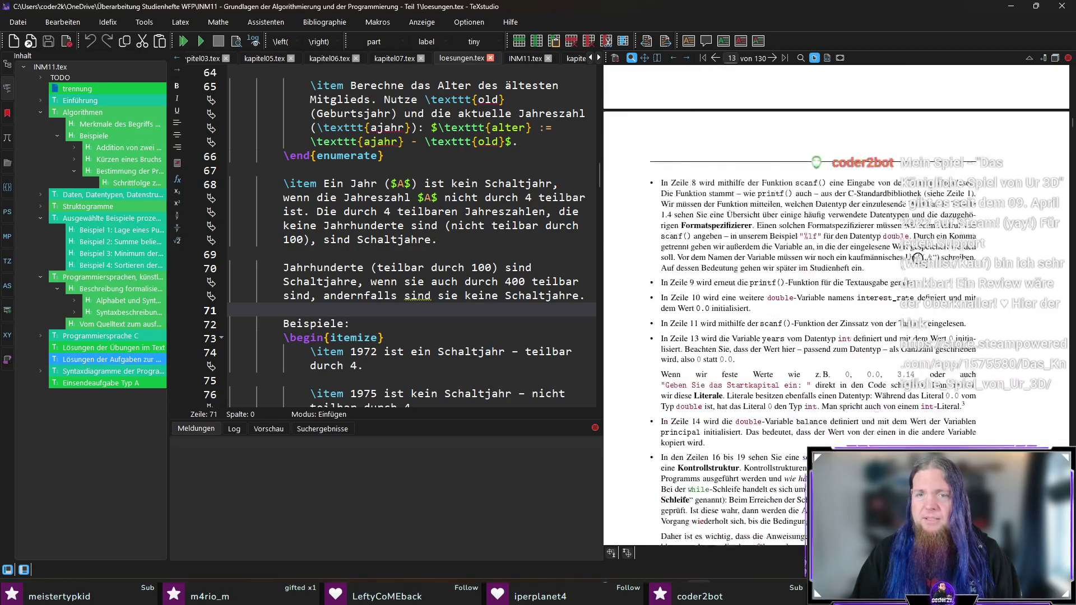
scroll(925, 270, "down", 10)
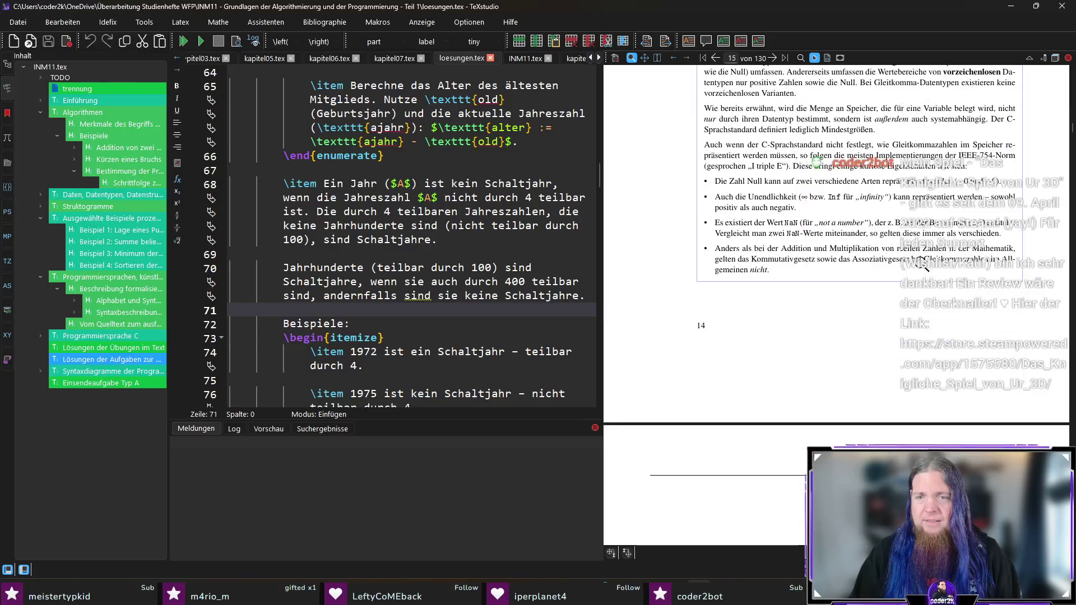
scroll(920, 265, "down", 3)
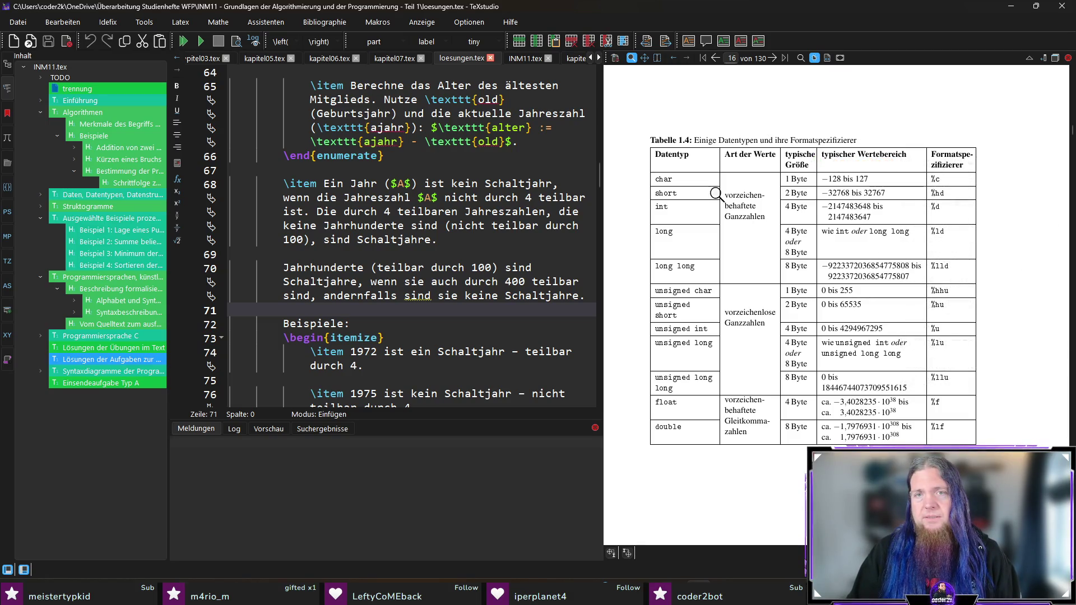
scroll(835, 312, "down", 5)
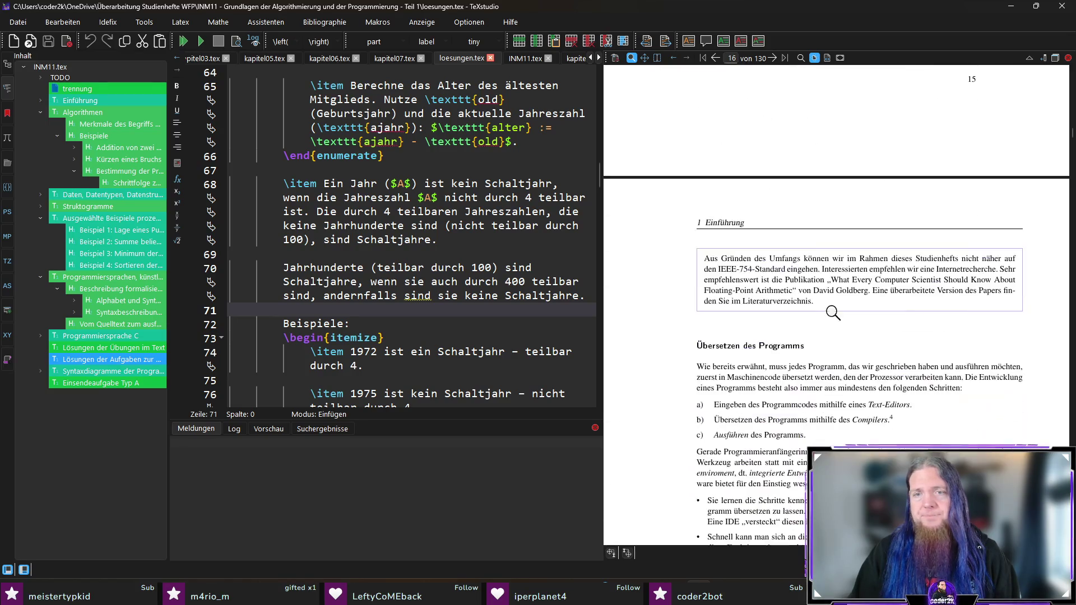
scroll(835, 330, "down", 3)
scroll(833, 330, "down", 12)
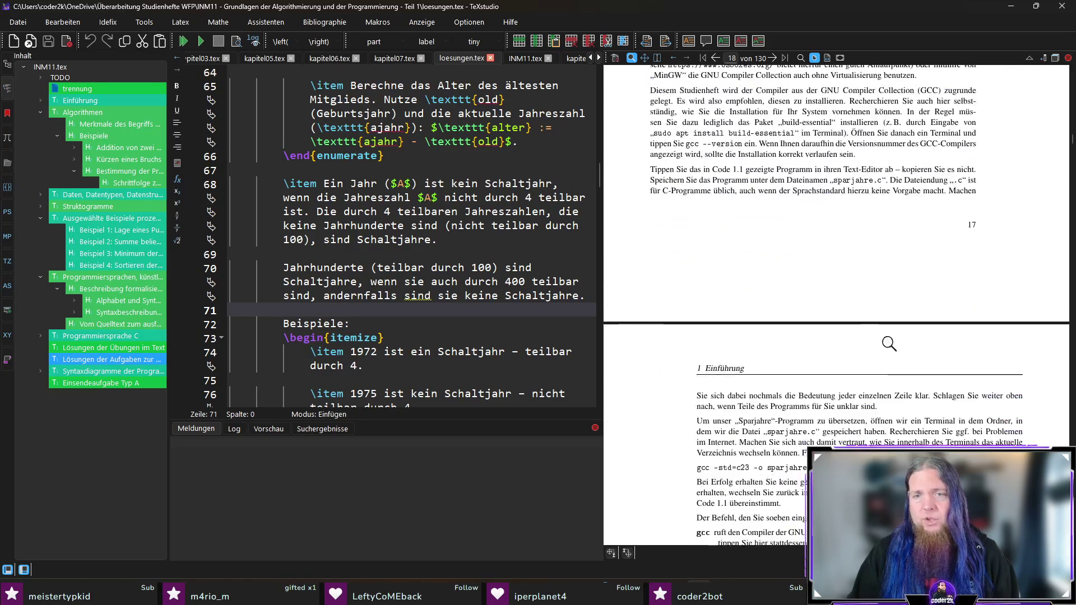
scroll(948, 359, "down", 4)
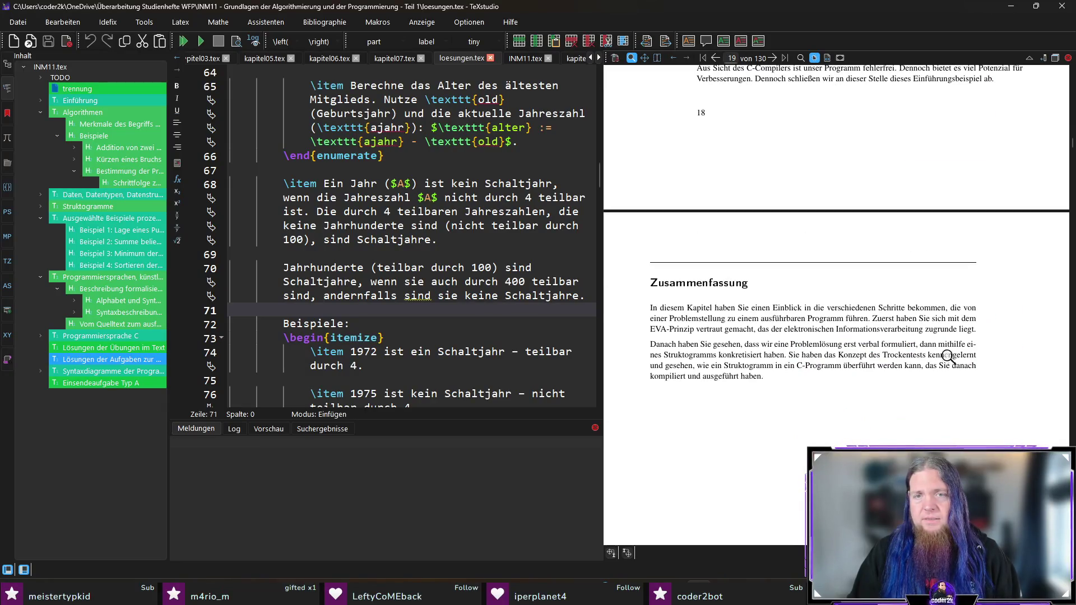
scroll(830, 304, "up", 5)
left_click(725, 221)
mouse_move(724, 221)
left_mouse_down()
mouse_move(770, 217)
mouse_move(706, 214)
mouse_move(785, 218)
mouse_move(768, 201)
mouse_move(806, 252)
left_mouse_up()
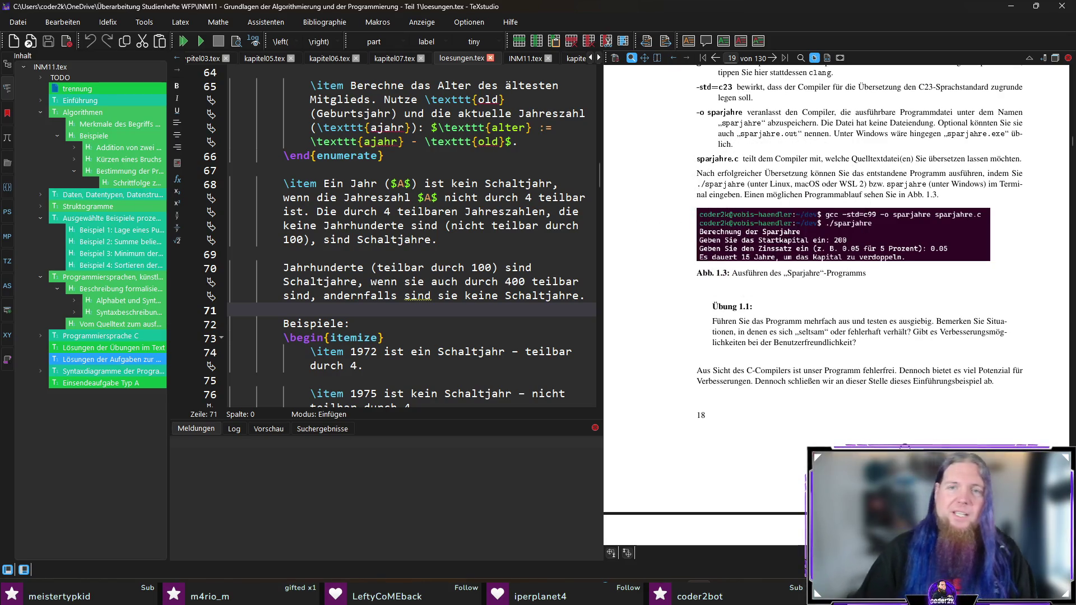
Scroll on to page 36, showing chapter 3's Zusammenfassung and Aufgaben zur Selbstüberprüfung
scroll(880, 397, "down", 15)
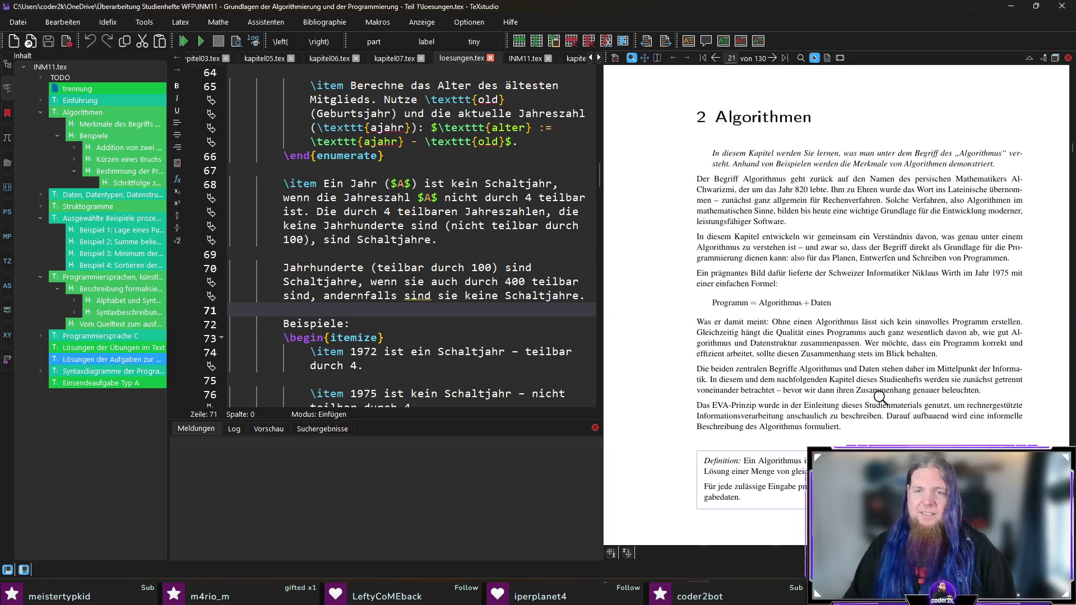
scroll(877, 395, "down", 20)
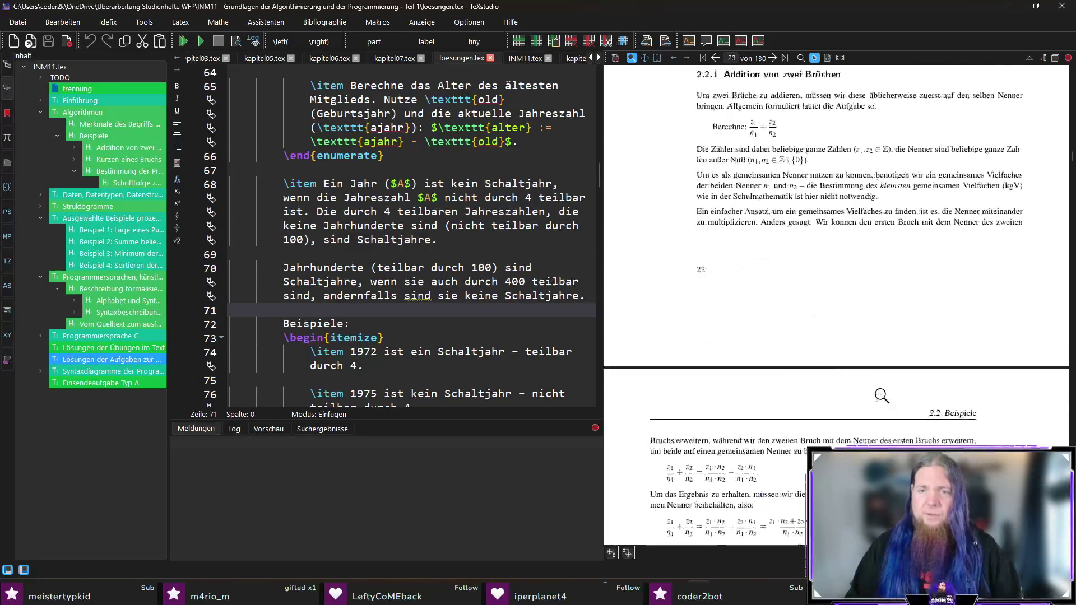
scroll(882, 390, "down", 20)
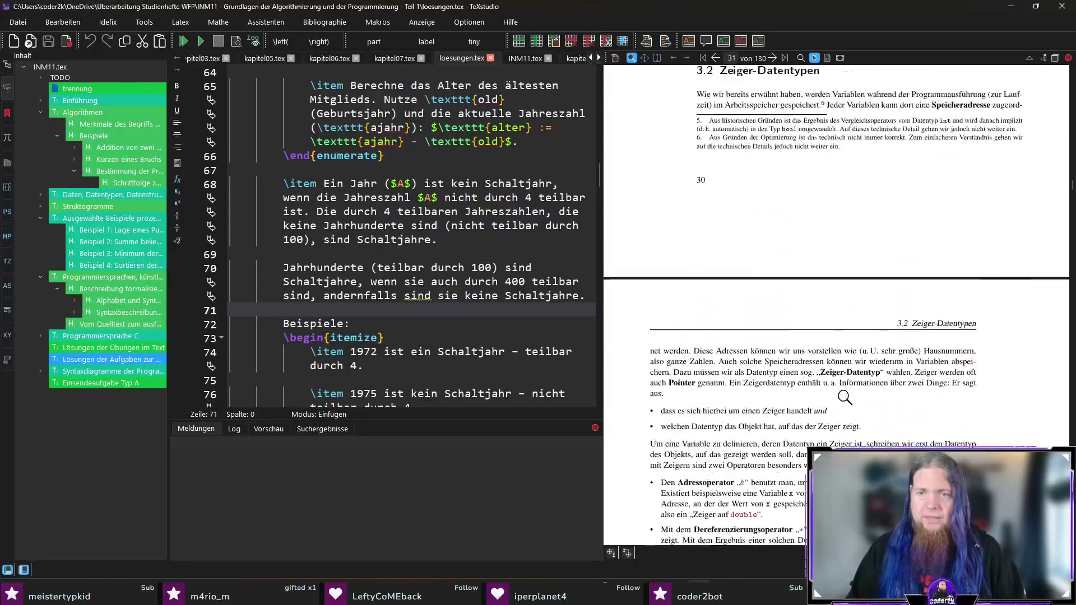
scroll(847, 394, "down", 20)
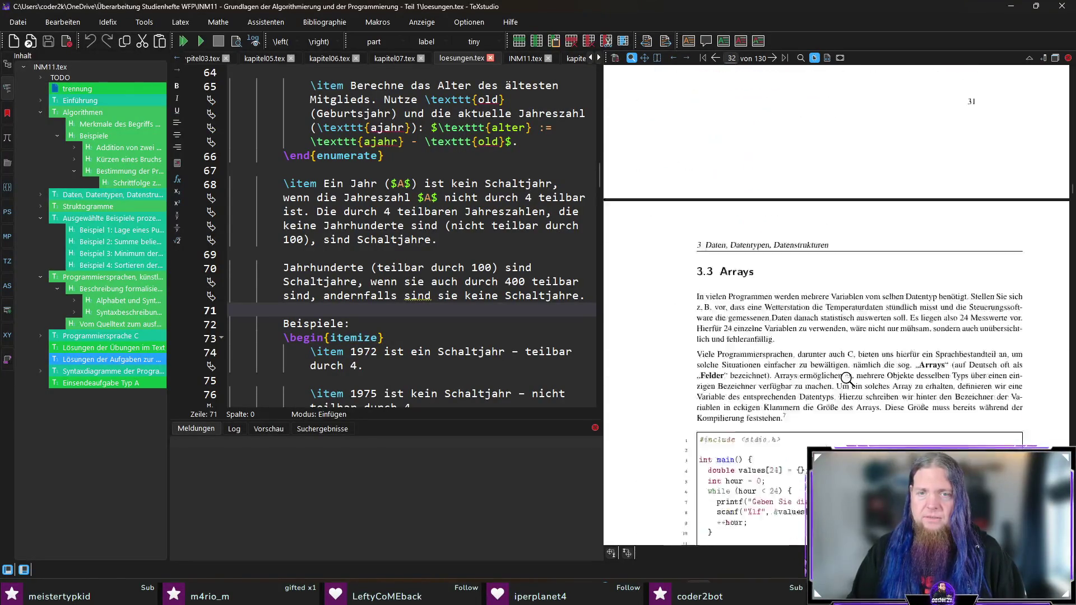
scroll(844, 395, "up", 2)
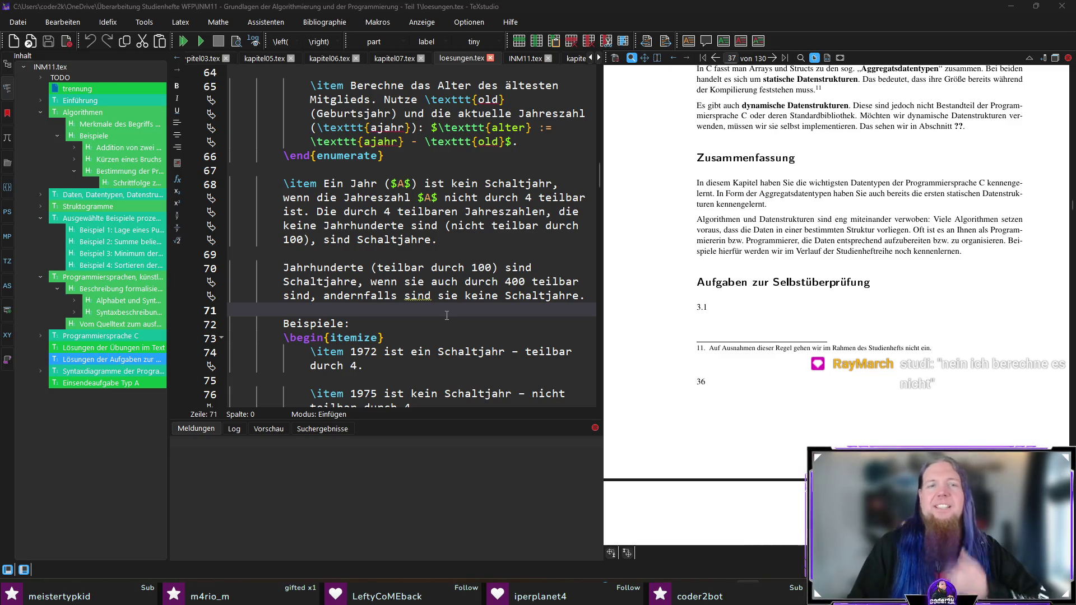
Jump from the 'Aufgaben zur Selbstüberprüfung' heading in the preview to its source in kapitel03.tex
left_click(715, 282, "ctrl")
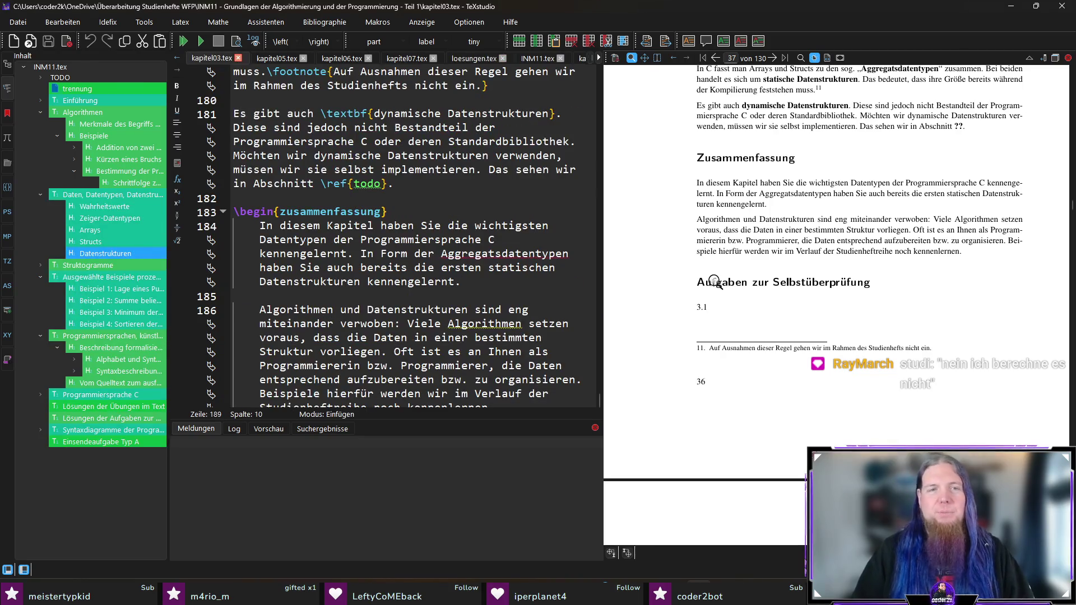
Replace the todo placeholder with 'Nehmen wir einmal an, dass auf unserer Zielarchitektur ein Wert vom Typ \mint|short int|'
left_click(385, 365)
key("BackSpace")
key("BackSpace")
key("BackSpace")
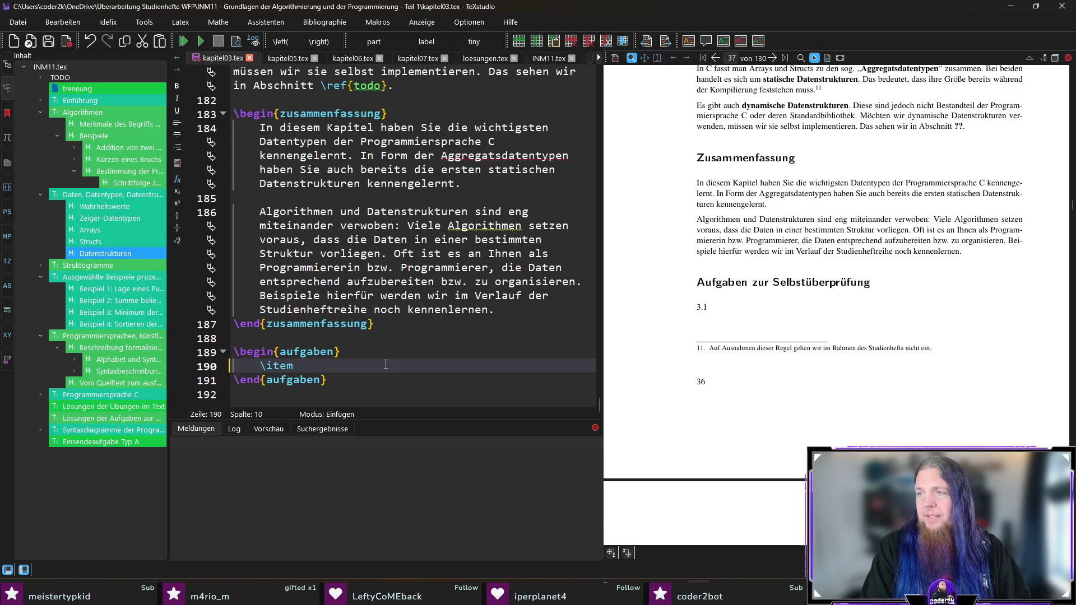
type("Nehmen")
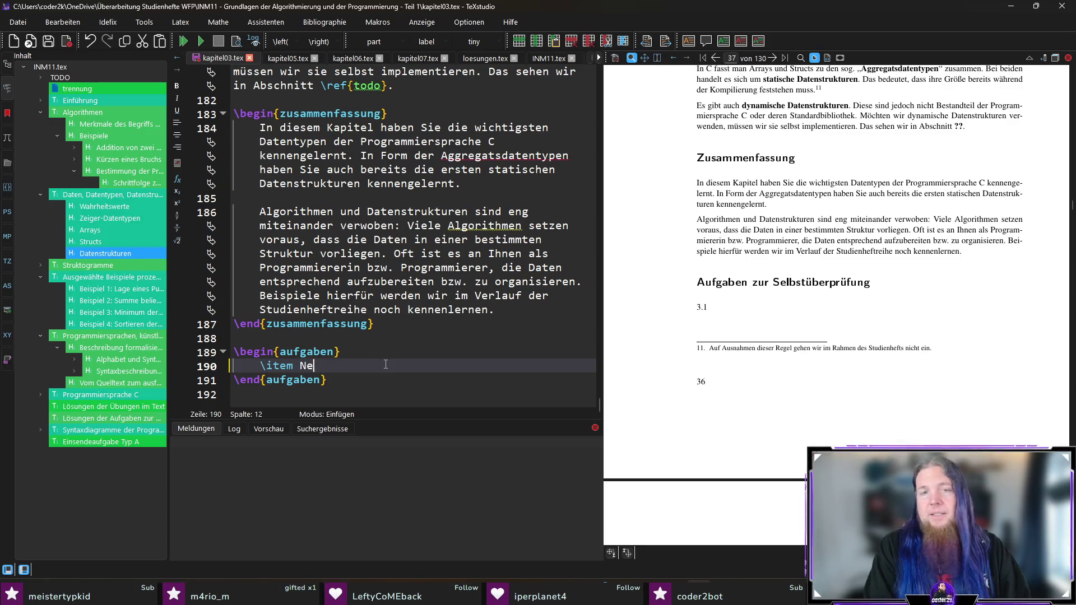
type("wir einmal an, dass auf unsere")
key("BackSpace")
key("BackSpace")
key("BackSpace")
type("nserer Zielarchitektur ein ")
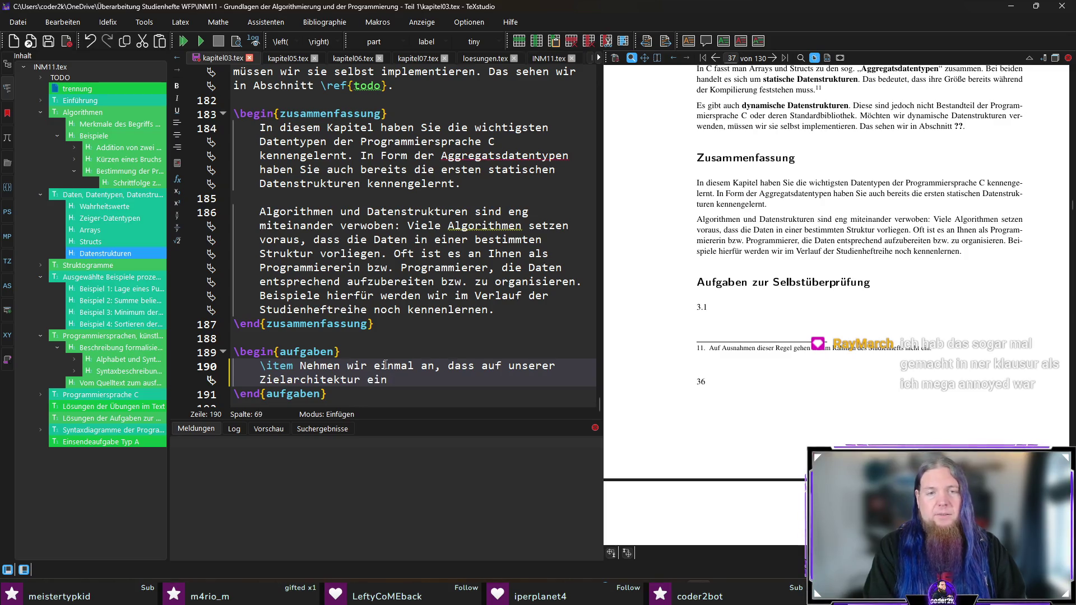
type("Wert vom Typ ")
type("\\mint")
key("Return")
type("short int|")
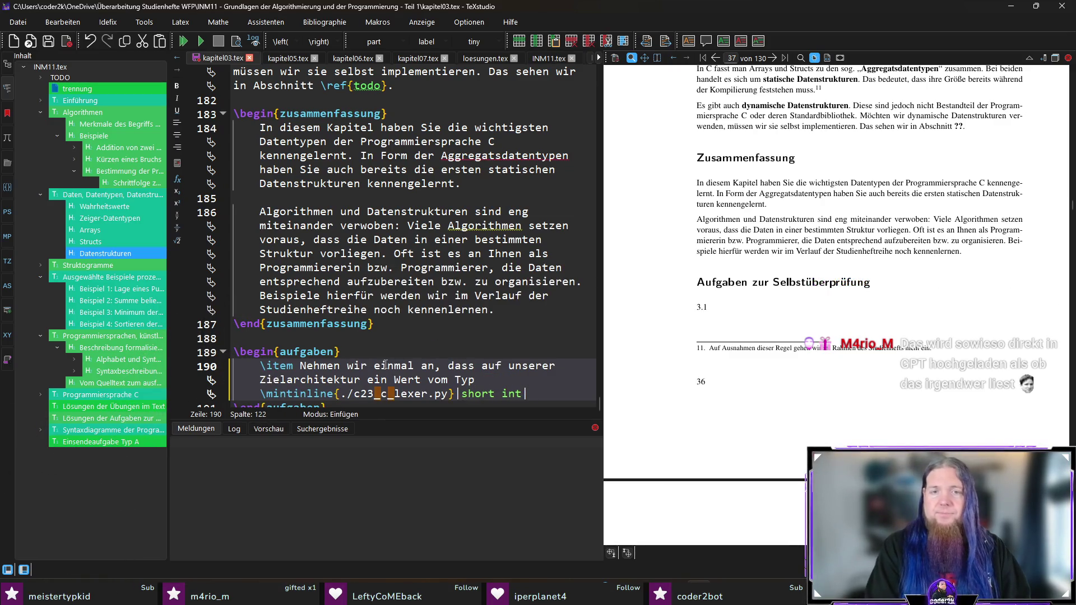
type(" (oder ")
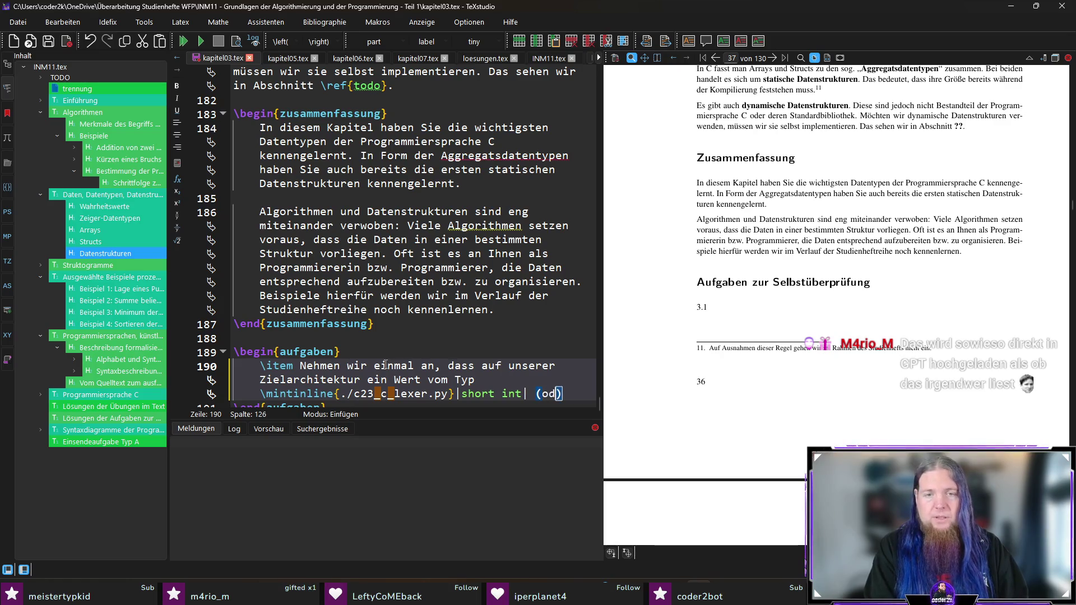
type("\\mint")
key("Return")
type("short|")
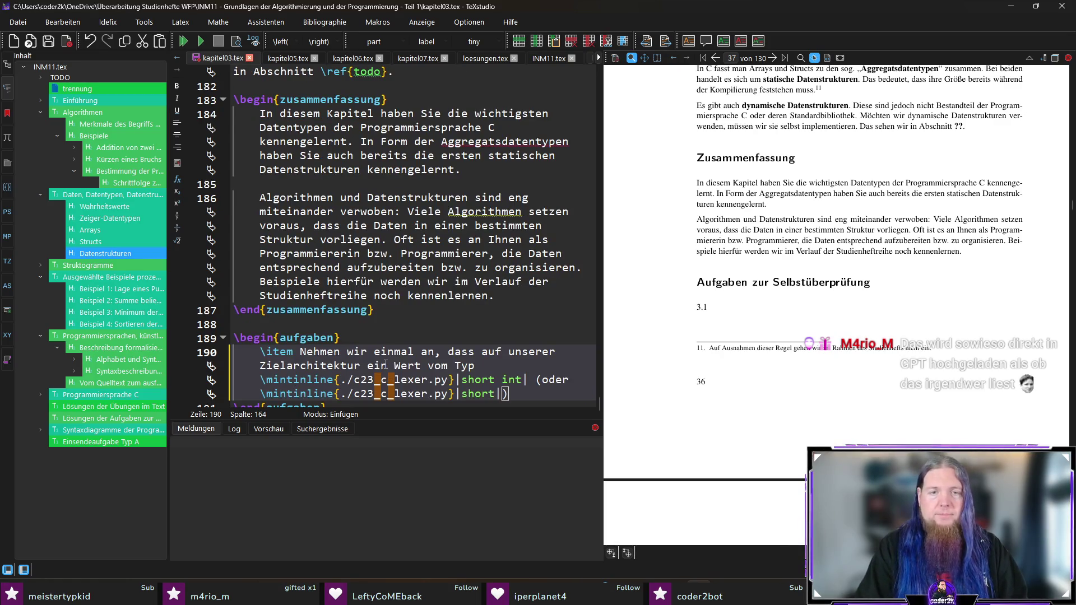
key("End")
key("shift+Home")
key("shift+Left")
key("shift+Left")
key("shift+Left")
key("shift+Left")
key("shift+Left")
key("BackSpace")
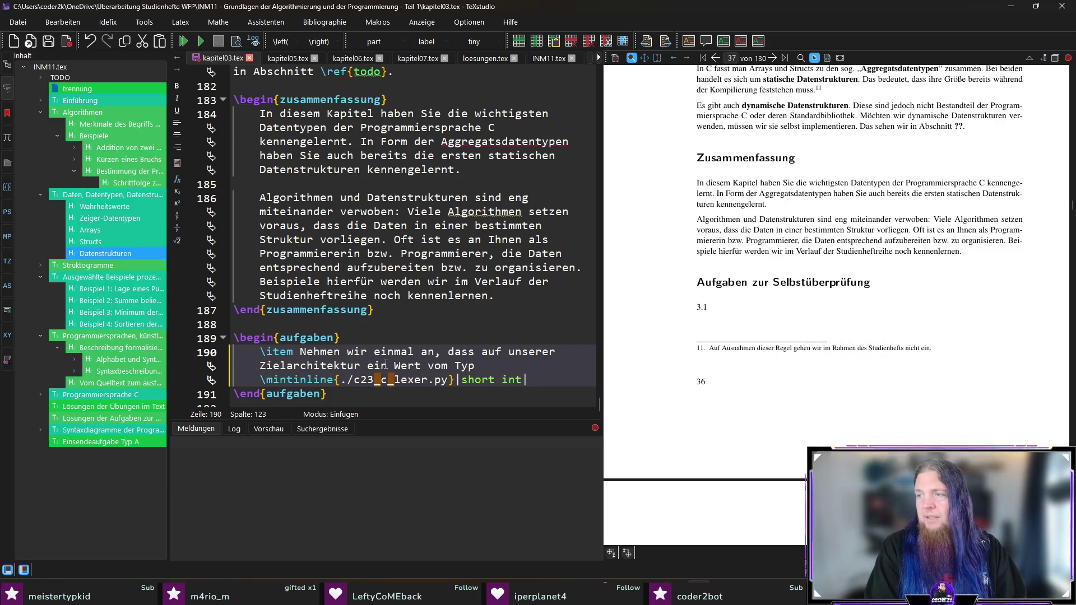
Continue with 'intern mithilfe von $2 \text{Byte} = 2 \cdot 8 \text{Bit}$ dargestellt wird' and the bit-pattern counting question
type("intern")
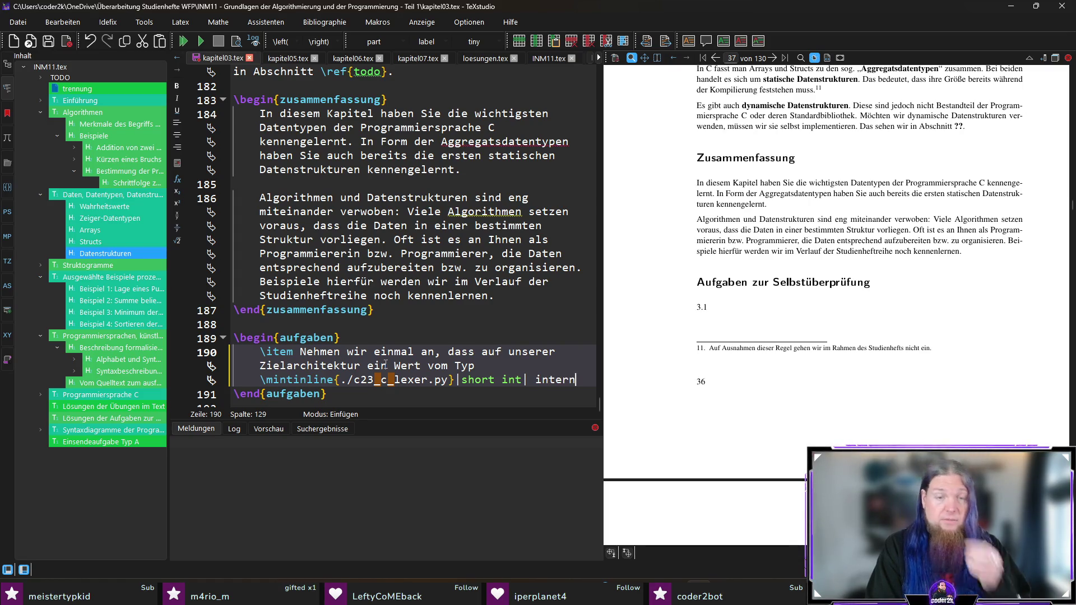
type(" mithilfe von ")
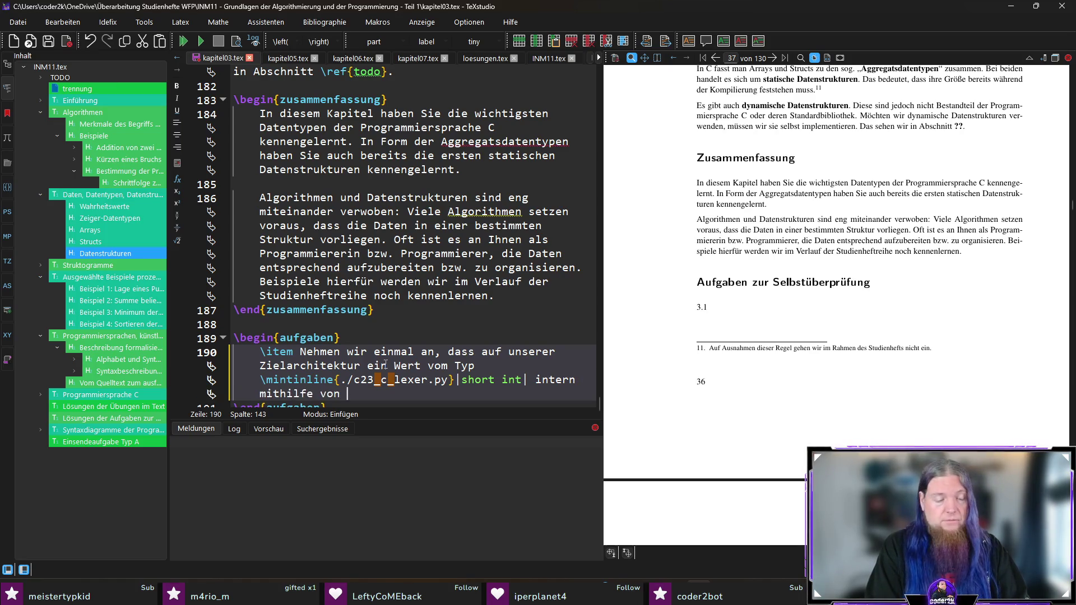
type("$2")
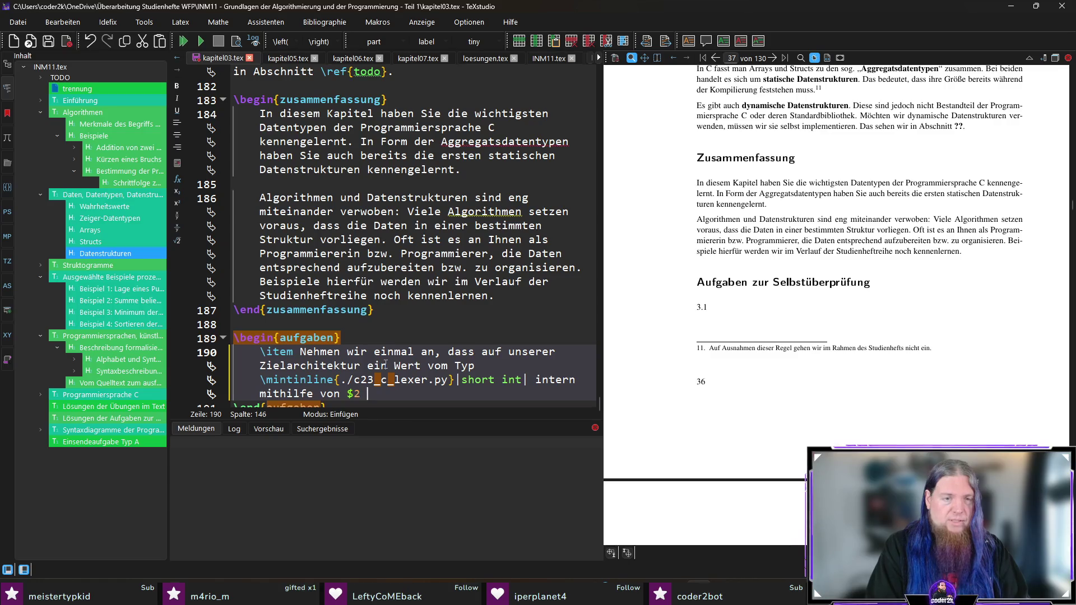
type("\\")
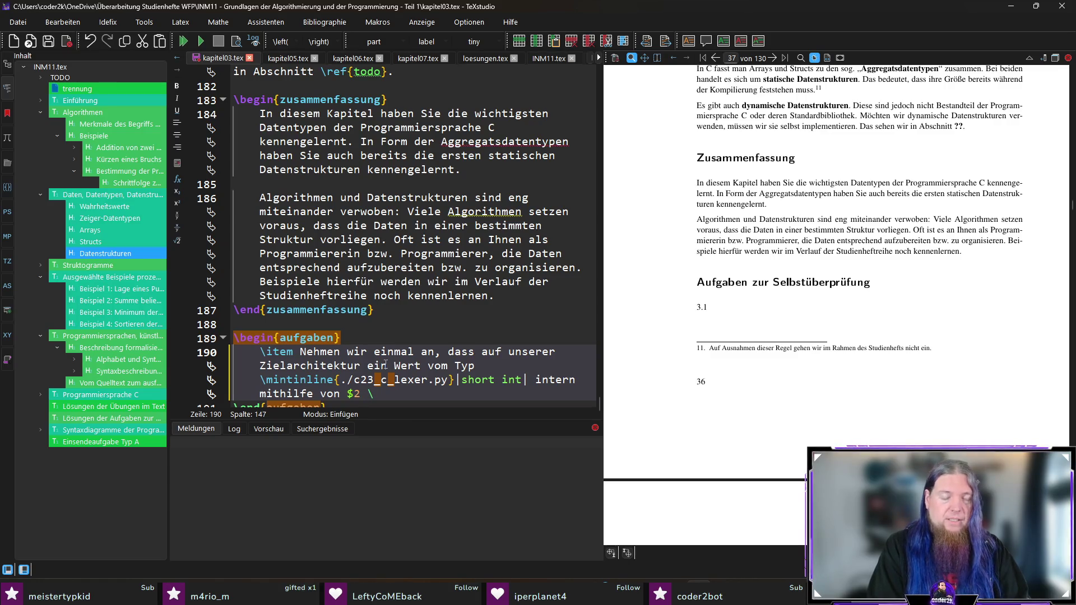
type("tex")
key("Return")
type("Byte")
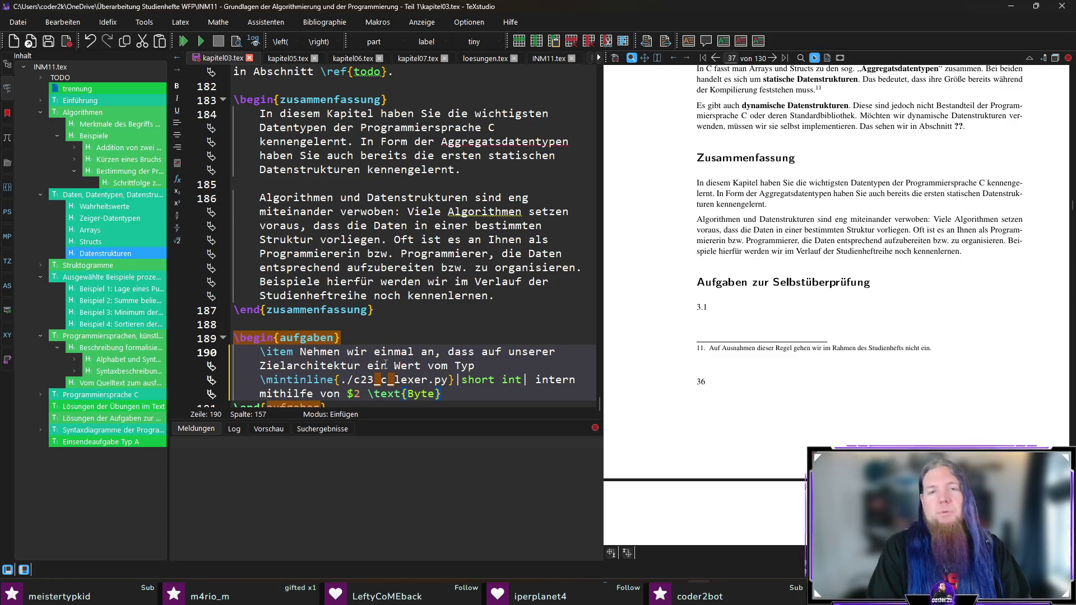
type(" = 2 \\cdot 8")
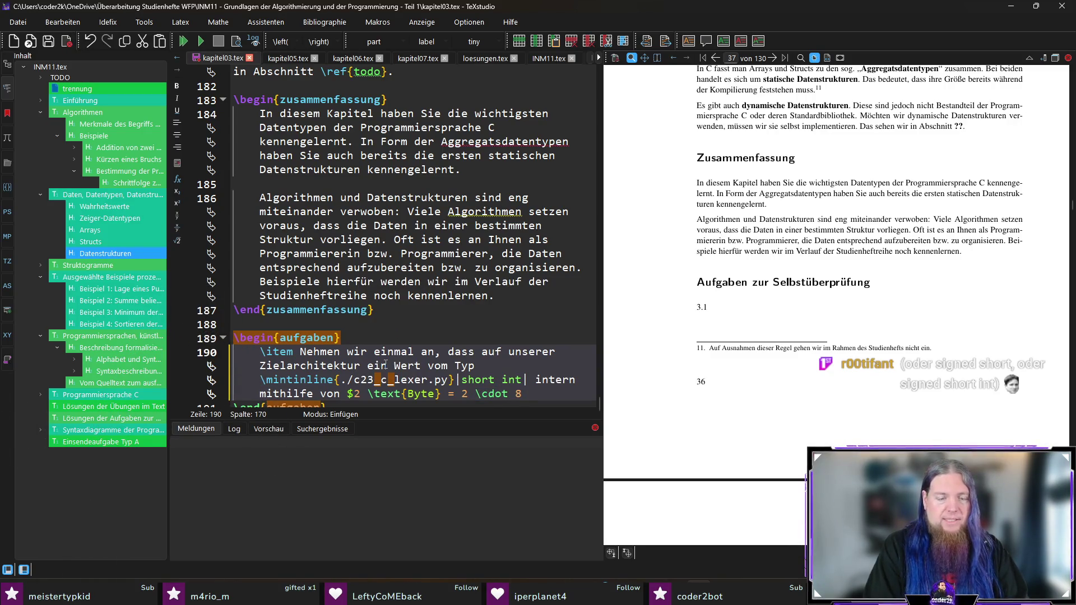
type(" \text{Bit}$")
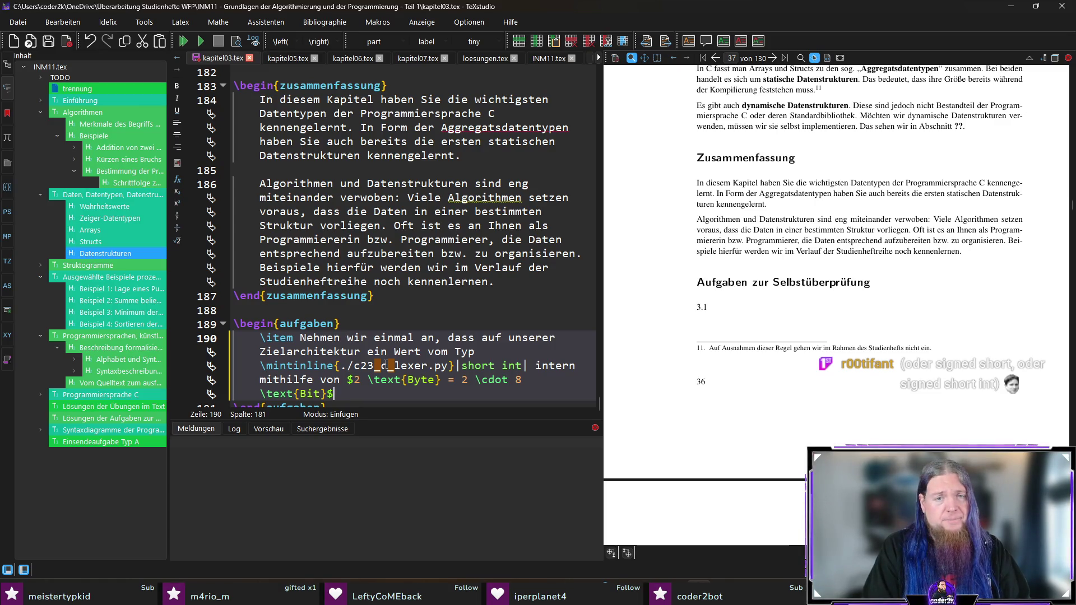
type(" dargestellt wird")
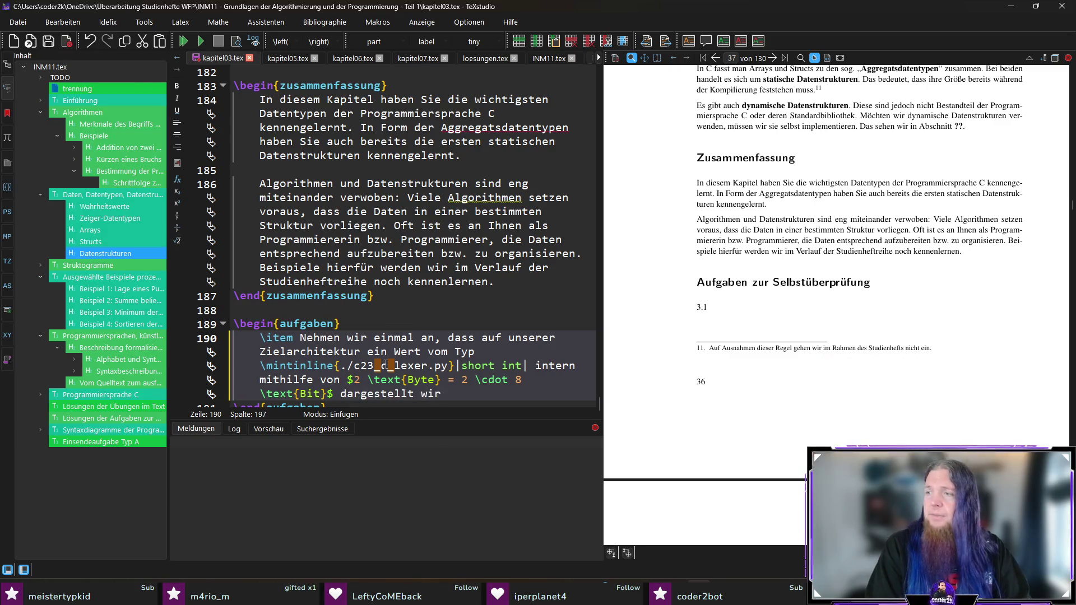
type(". ")
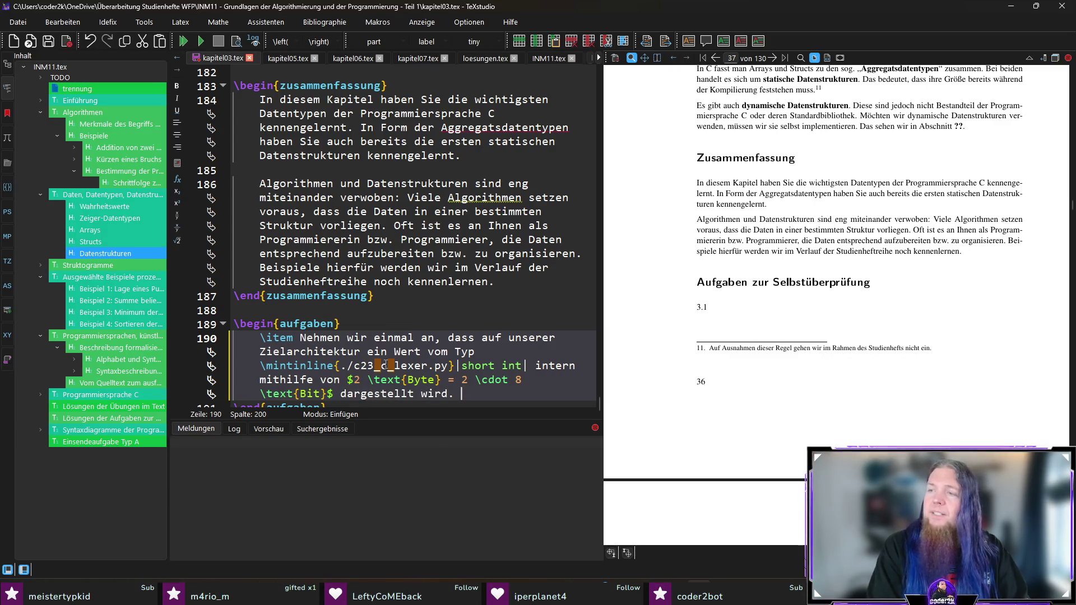
type("Berechnen Sie, w")
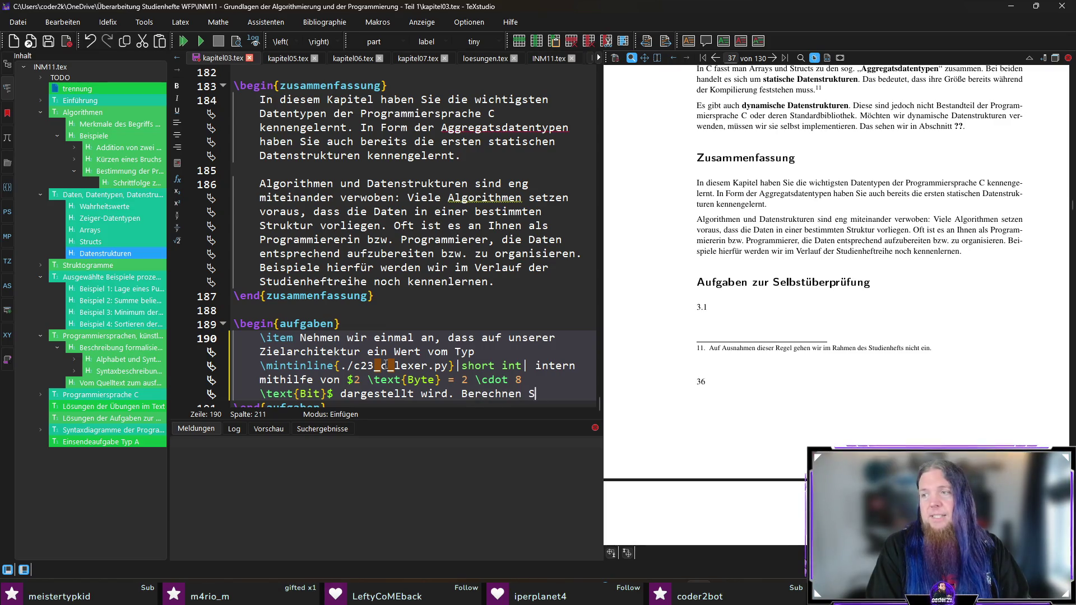
type("ie vie")
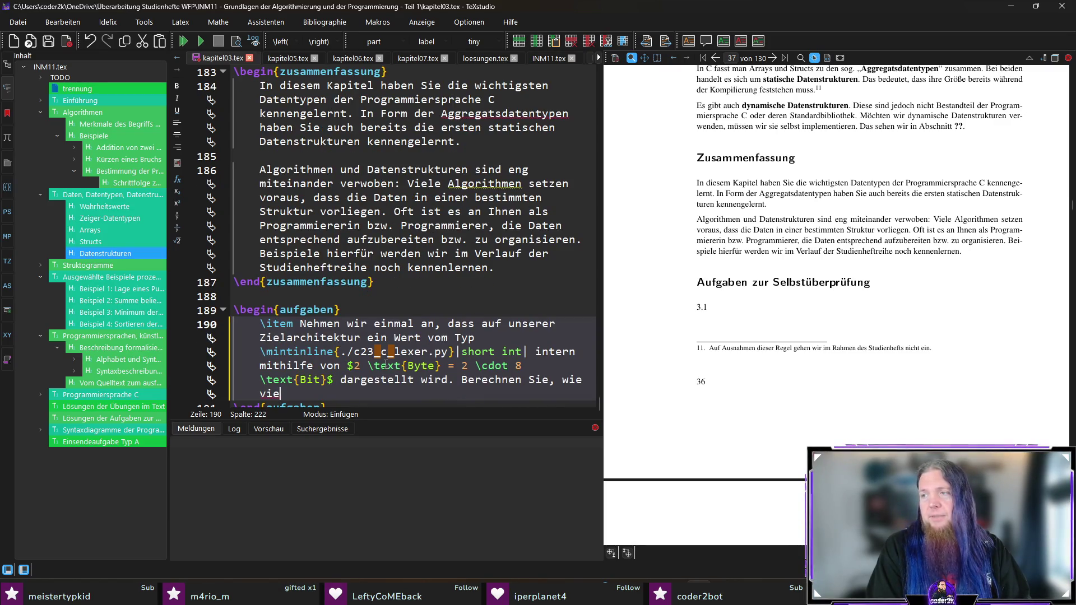
type("l")
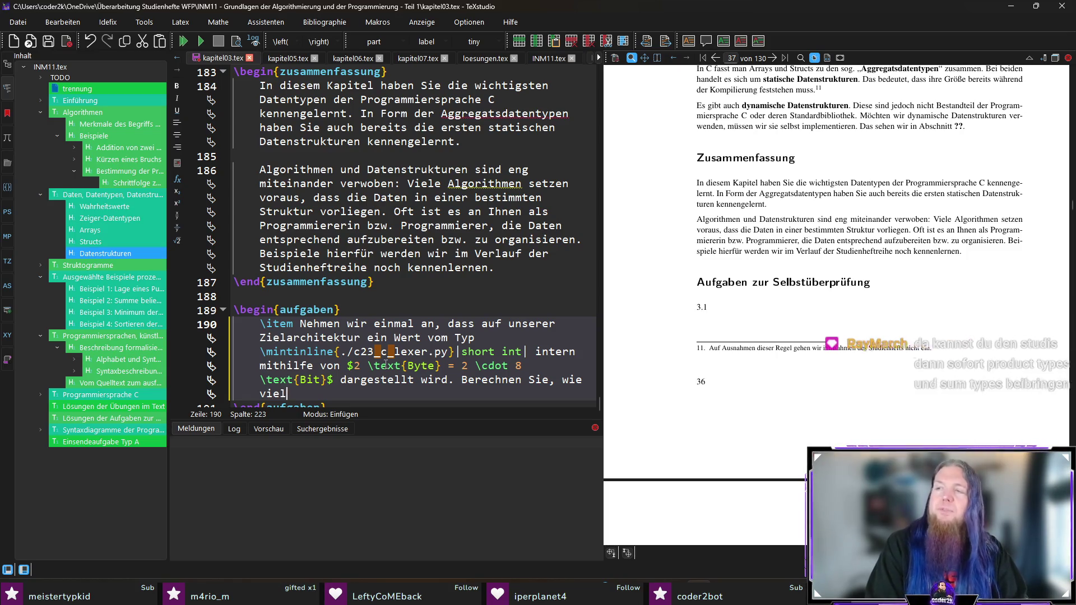
type("e")
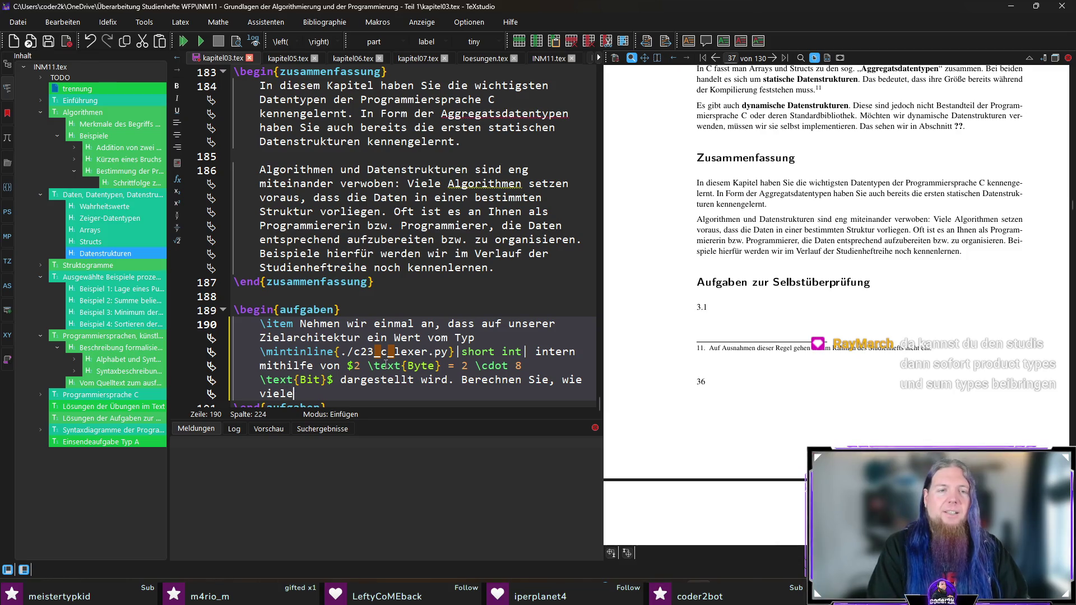
type("verschiedene B")
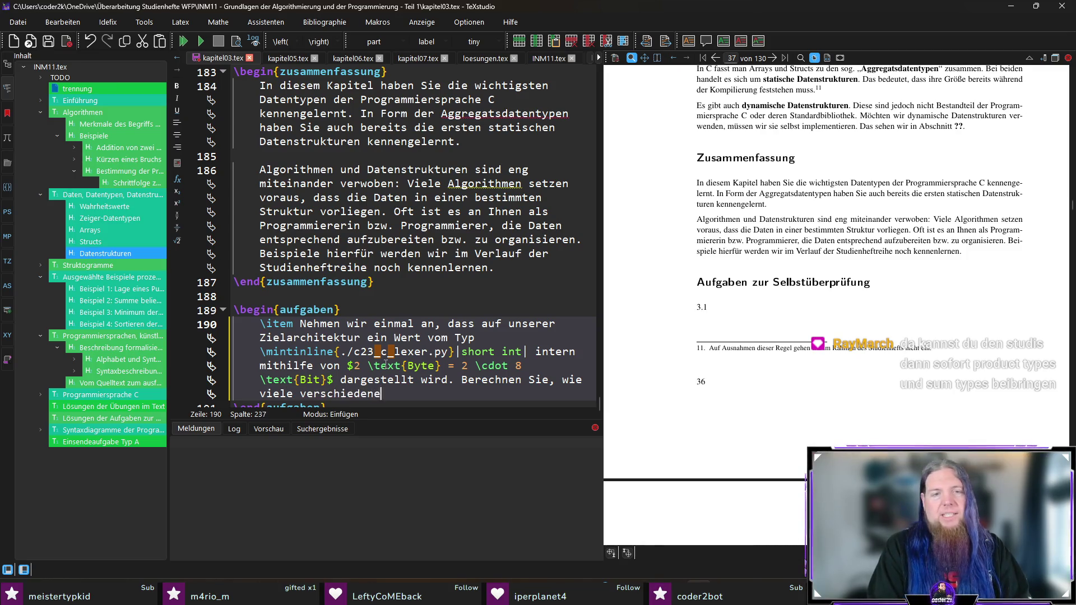
type("itfolgen und damit verschiedene Werte dargestellt werden können.")
key("Return")
key("Return")
type("Ein Beispiel einer solchen Bitfolge: $0000 1010 1000 1101$")
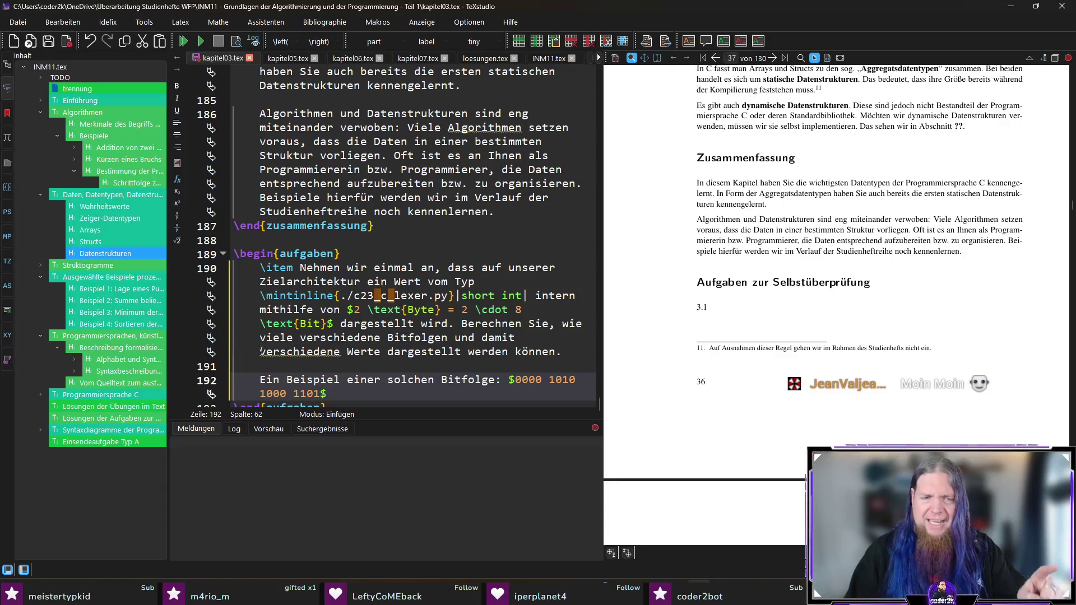
left_click(362, 371)
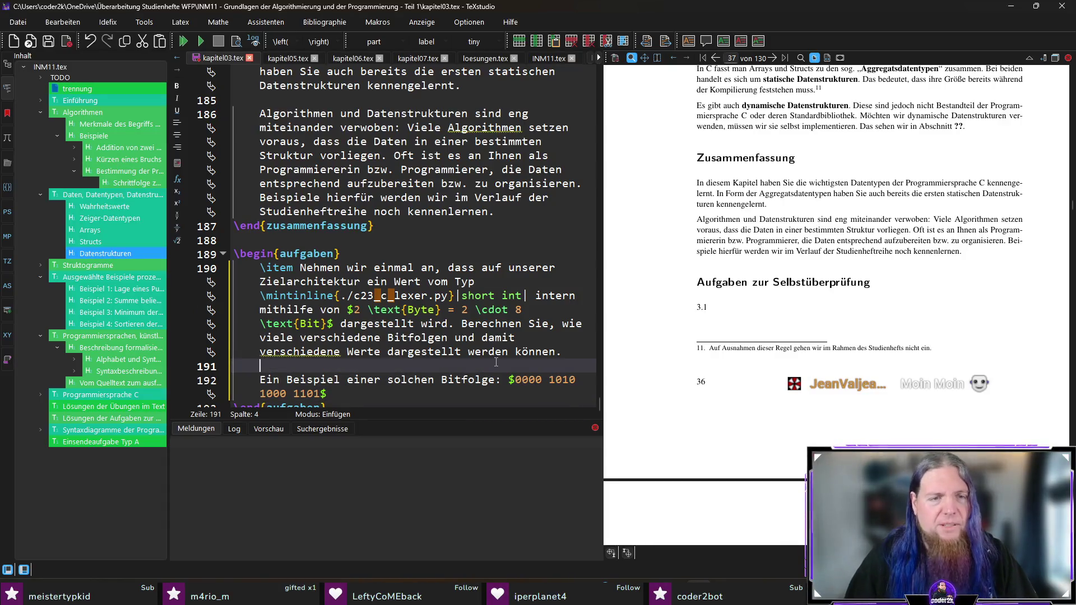
left_click(373, 396)
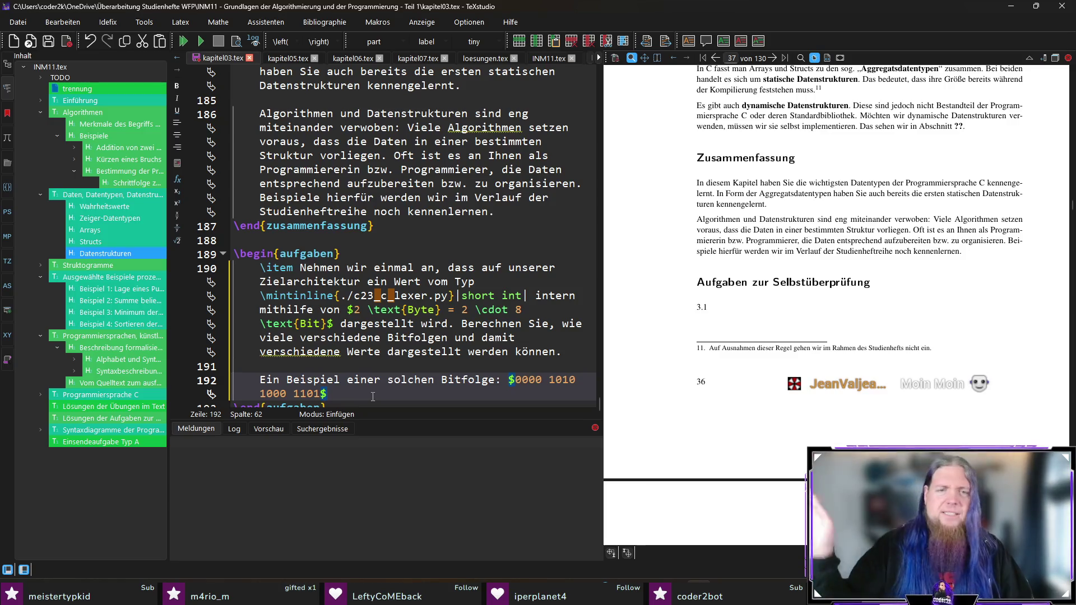
Save kapitel03.tex and add a new line before \end{aufgaben}
key("ctrl+s")
scroll(404, 351, "down", 1)
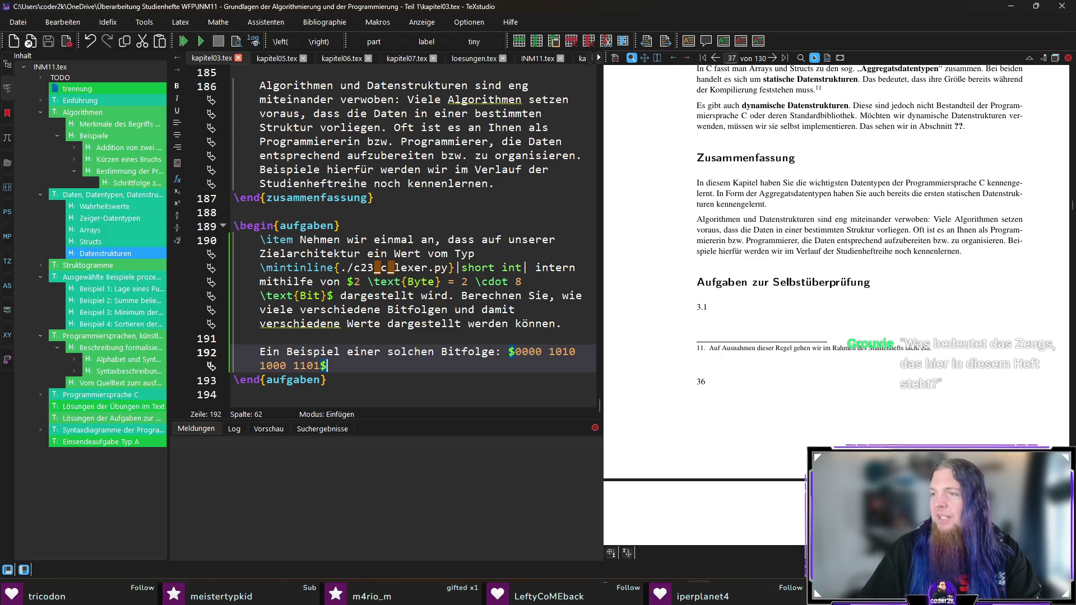
key("Return")
key("Return")
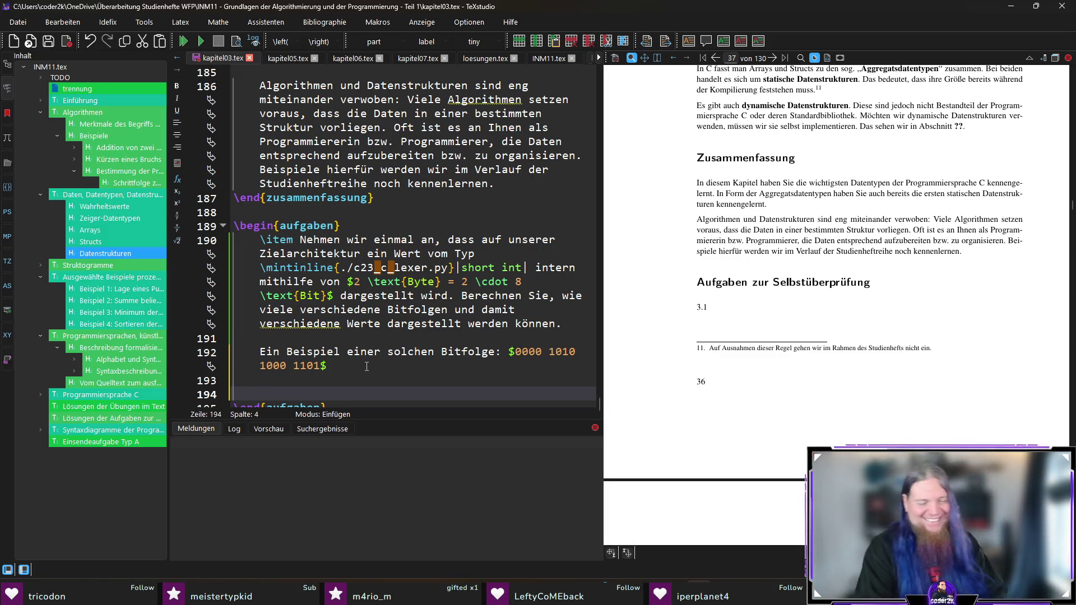
Start a second, empty \item on line 194, then switch to ChatGPT in Firefox
type("\\item")
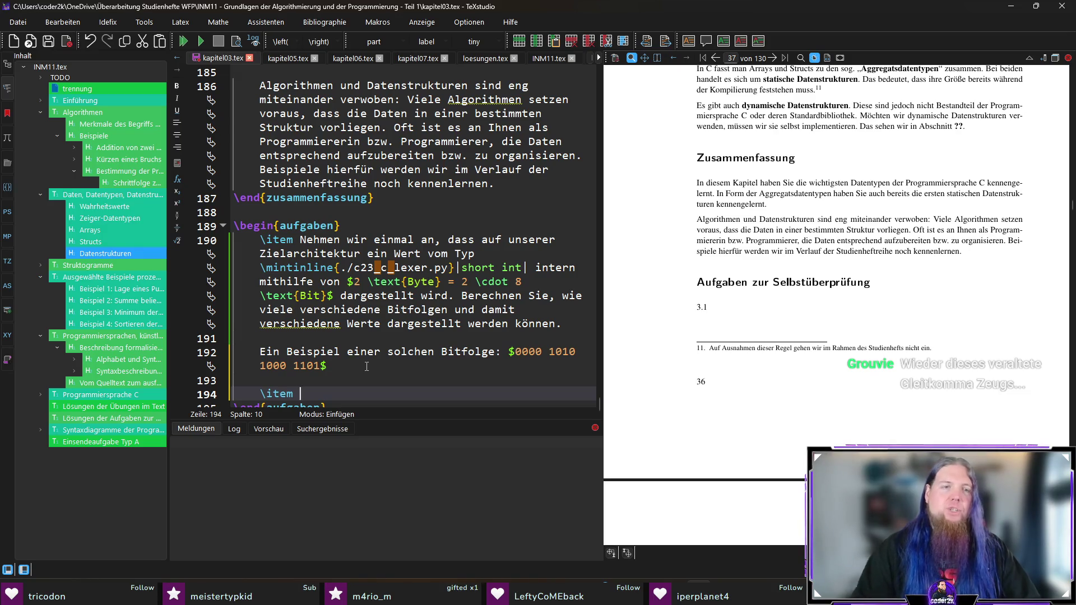
scroll(376, 369, "down", 1)
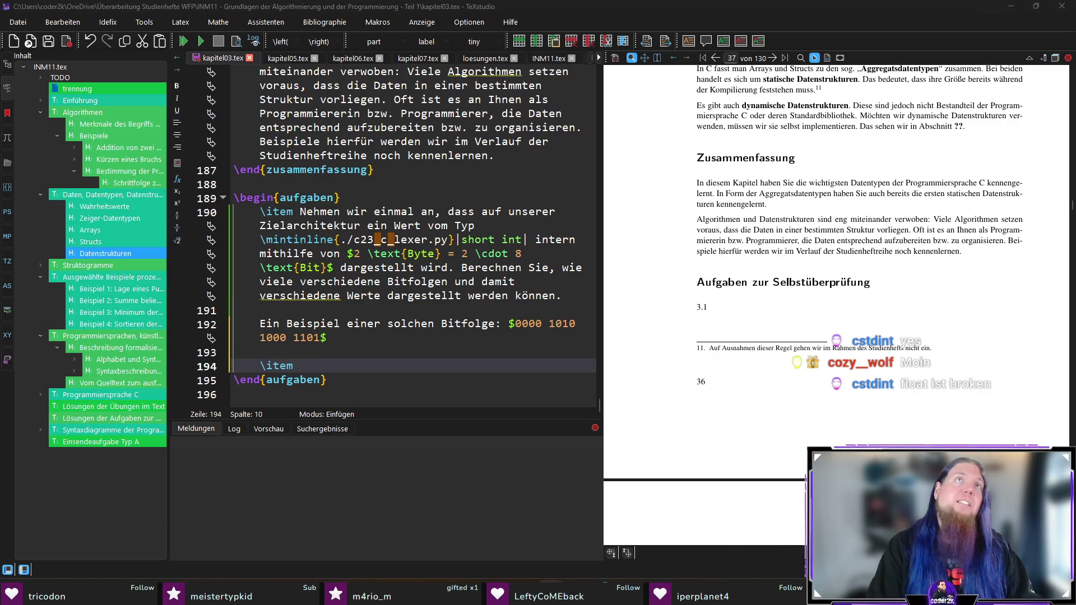
key("alt+Tab")
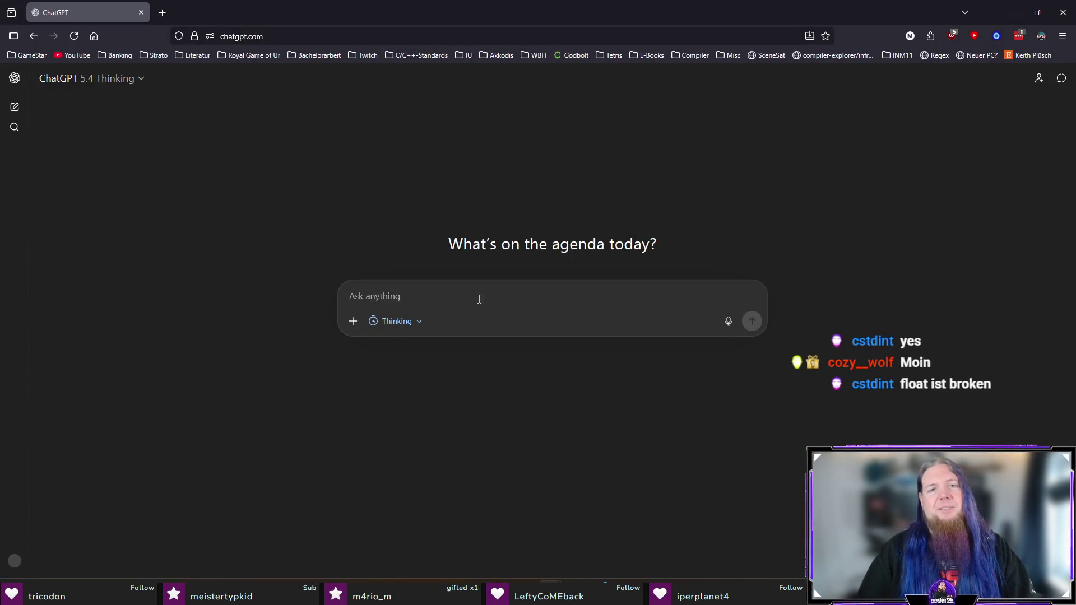
Ask ChatGPT whether an IEEE floating-point bit pattern represents a specific number or an interval
type("Wir sind ")
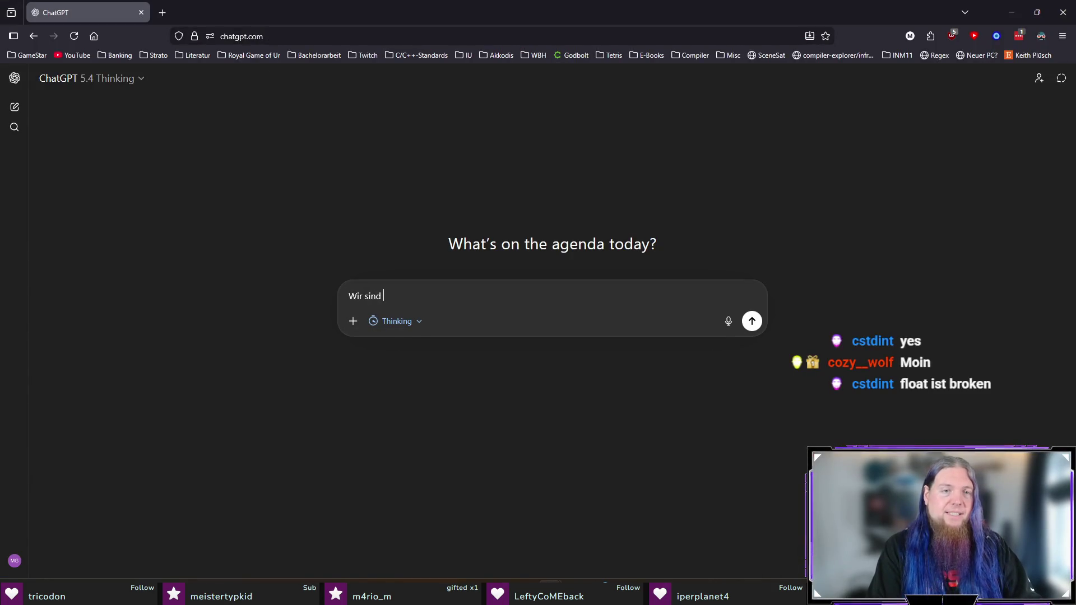
type("Gleitkommazahlen nach IEEE-Standard zu interpretieren? Stellt ein Bitmuster")
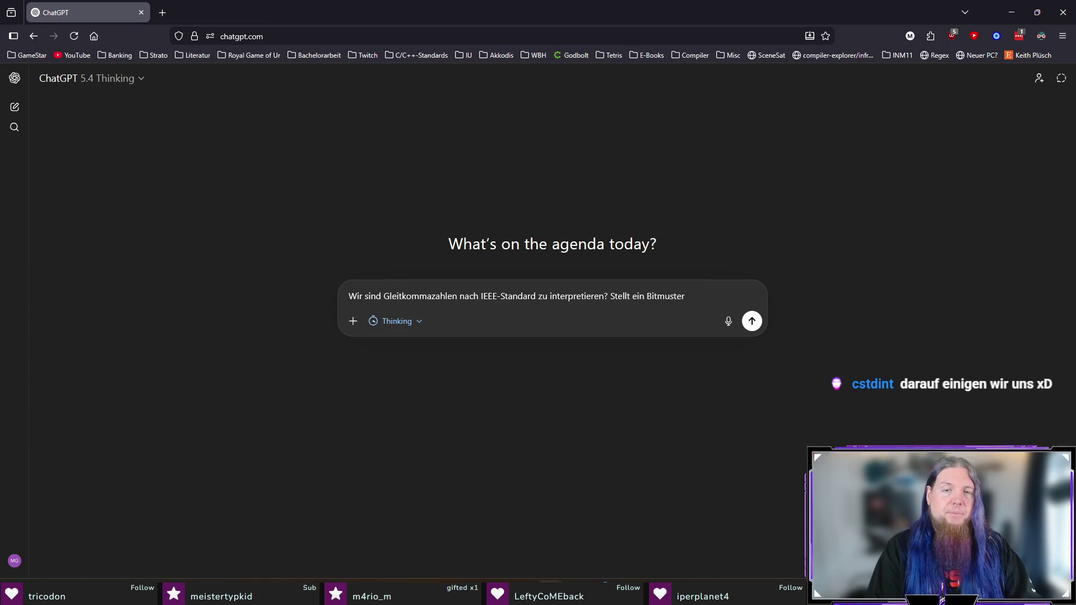
type("eine bestimmte ")
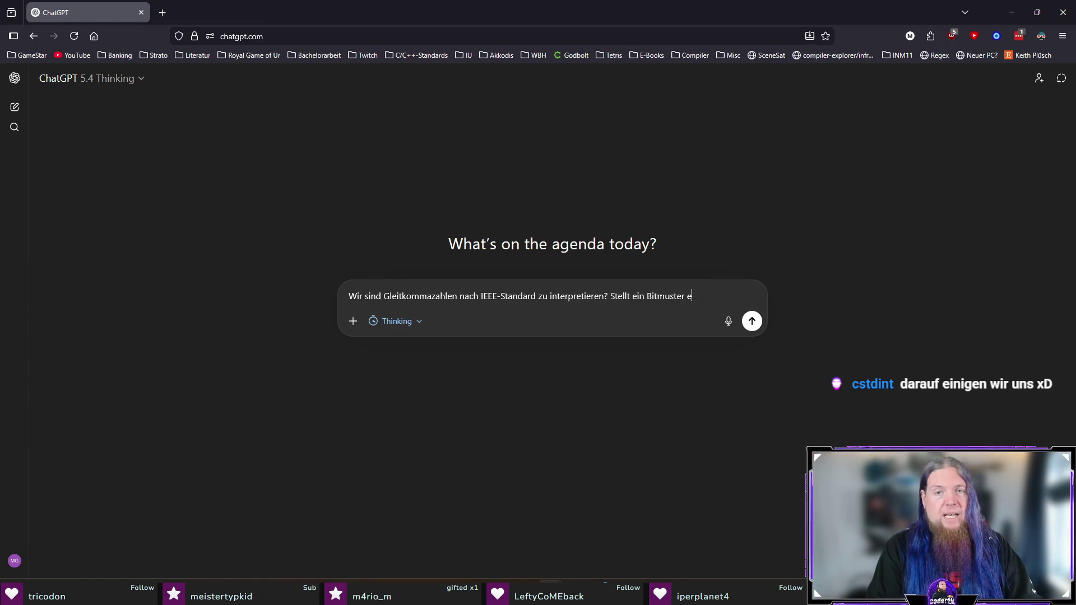
type("Zahl dar oder e")
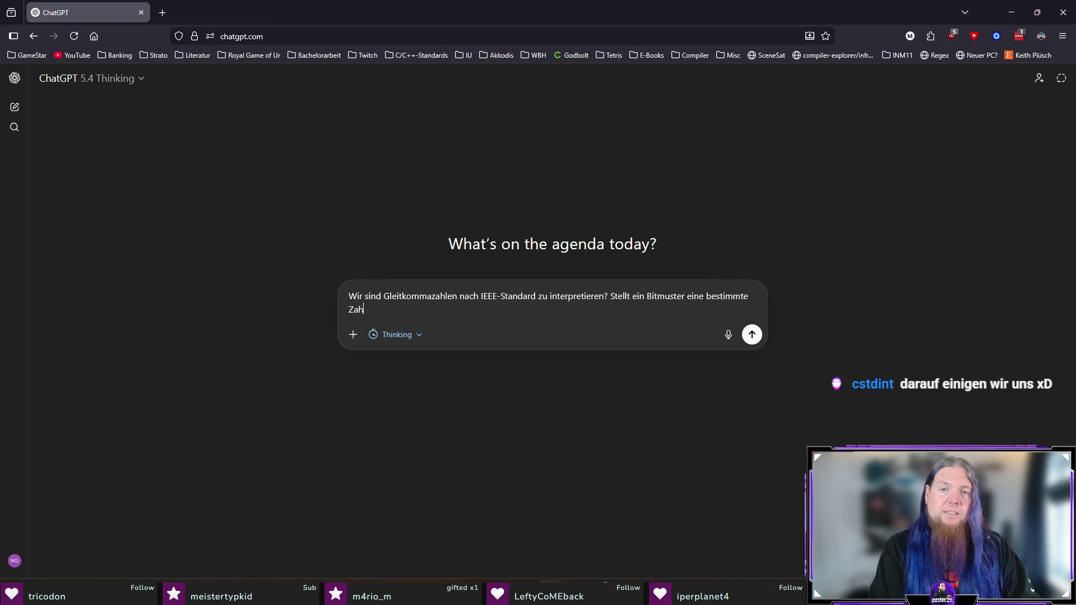
type("in Intervall?")
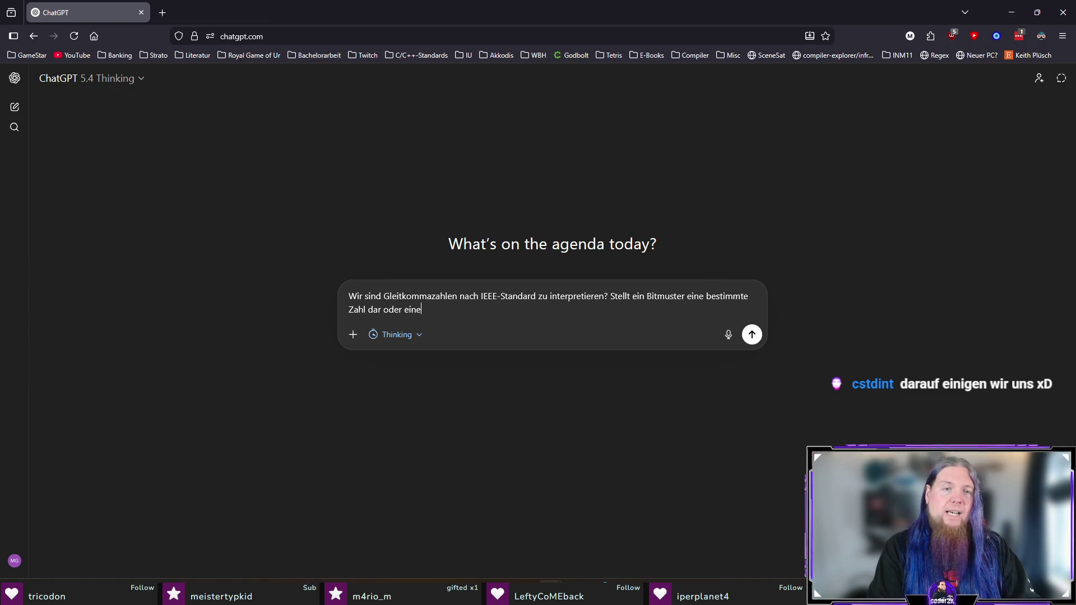
key("Return")
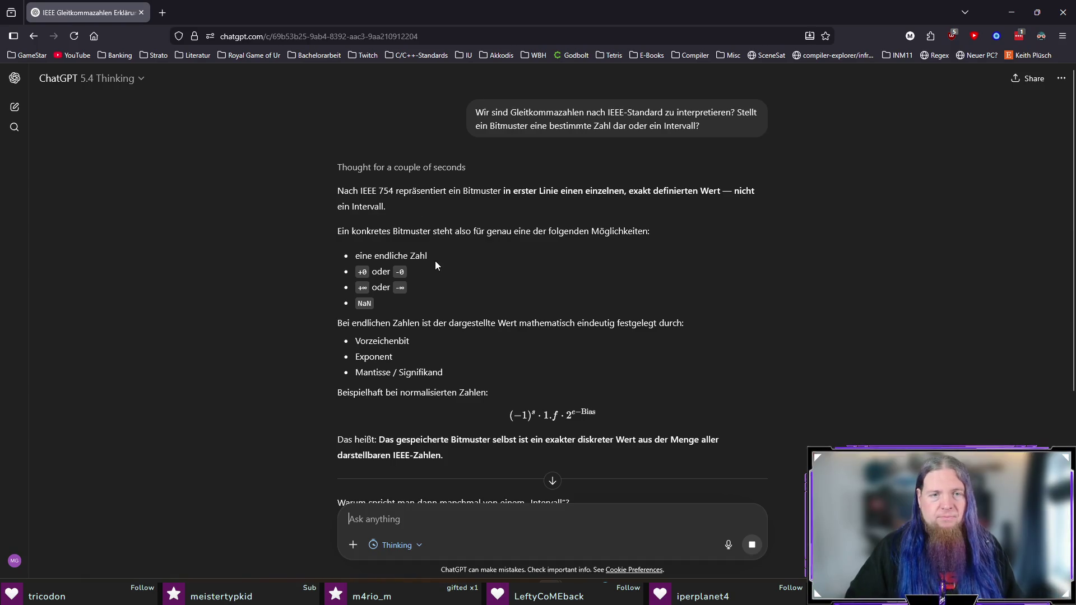
Read ChatGPT's answer, highlighting the passages about intervals and a concrete representable number
scroll(436, 262, "down", 3)
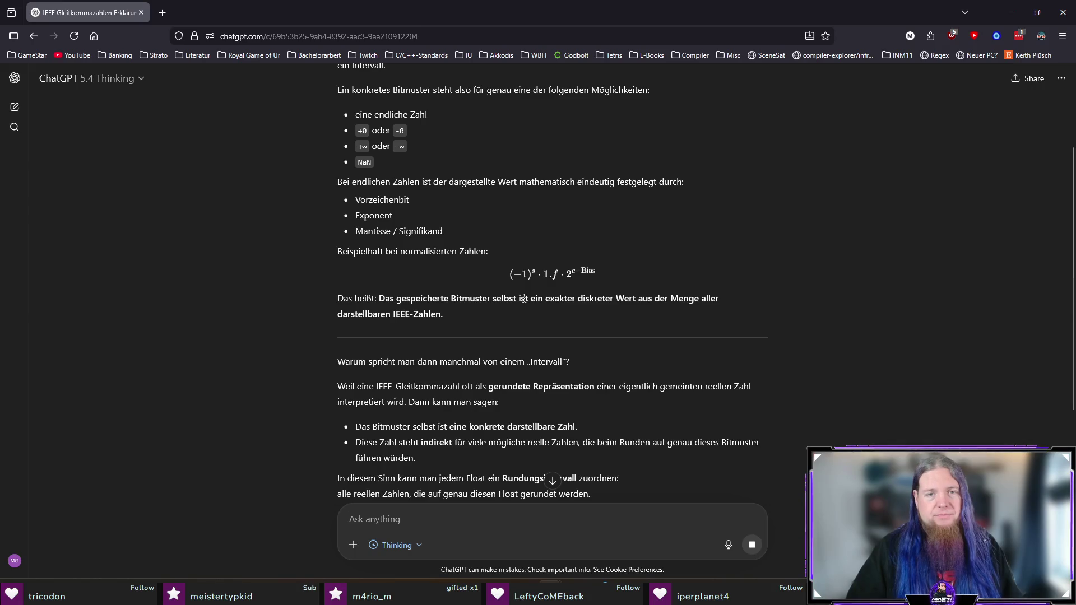
scroll(571, 299, "down", 3)
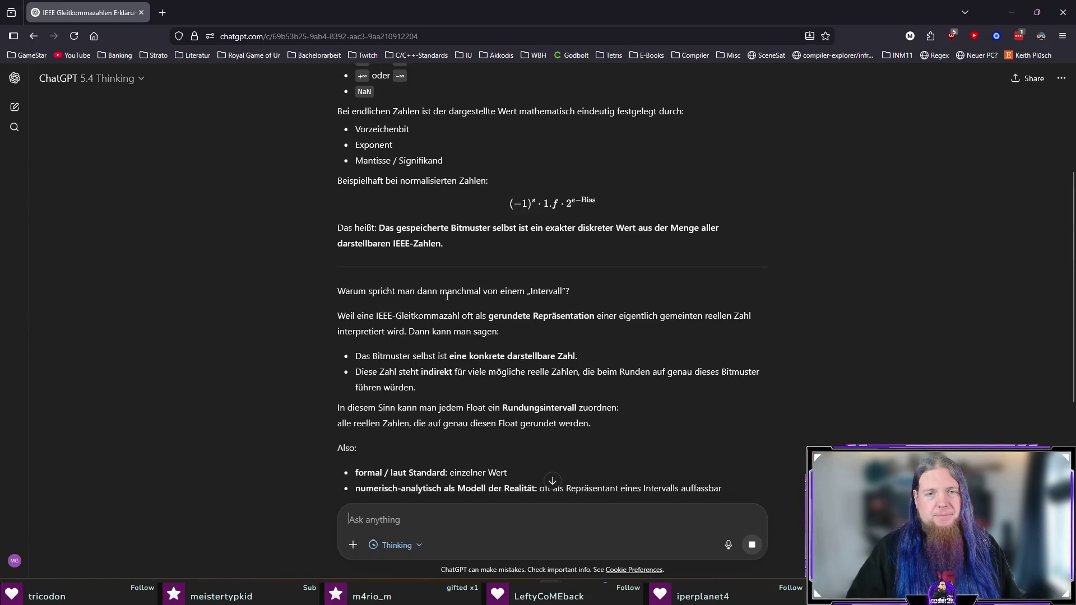
left_click_drag(398, 219, 620, 217)
left_click(643, 261)
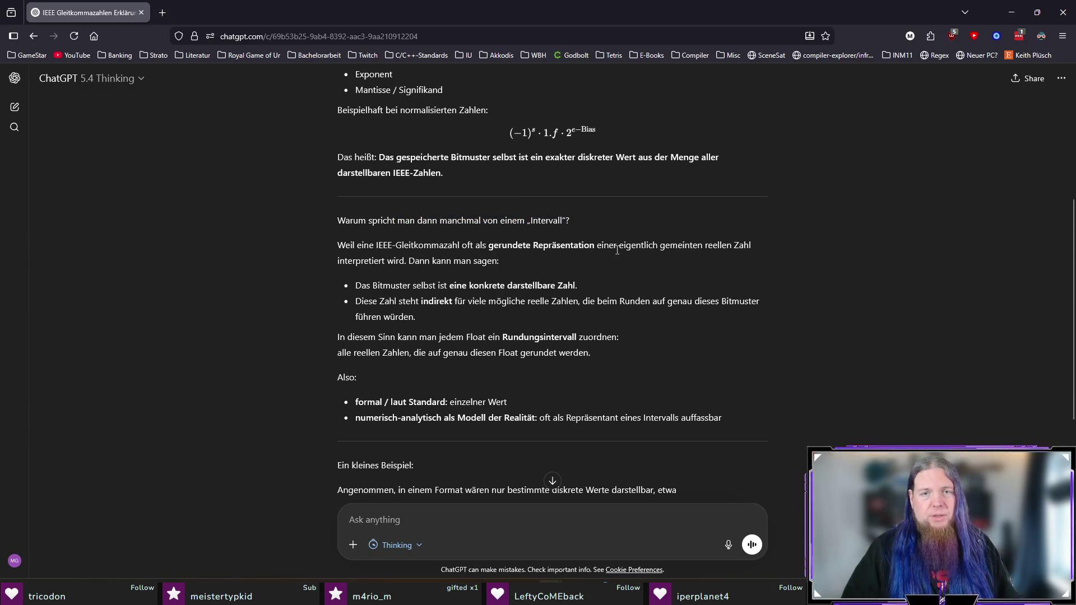
left_click_drag(393, 261, 515, 261)
left_click(536, 307)
left_click_drag(408, 287, 612, 281)
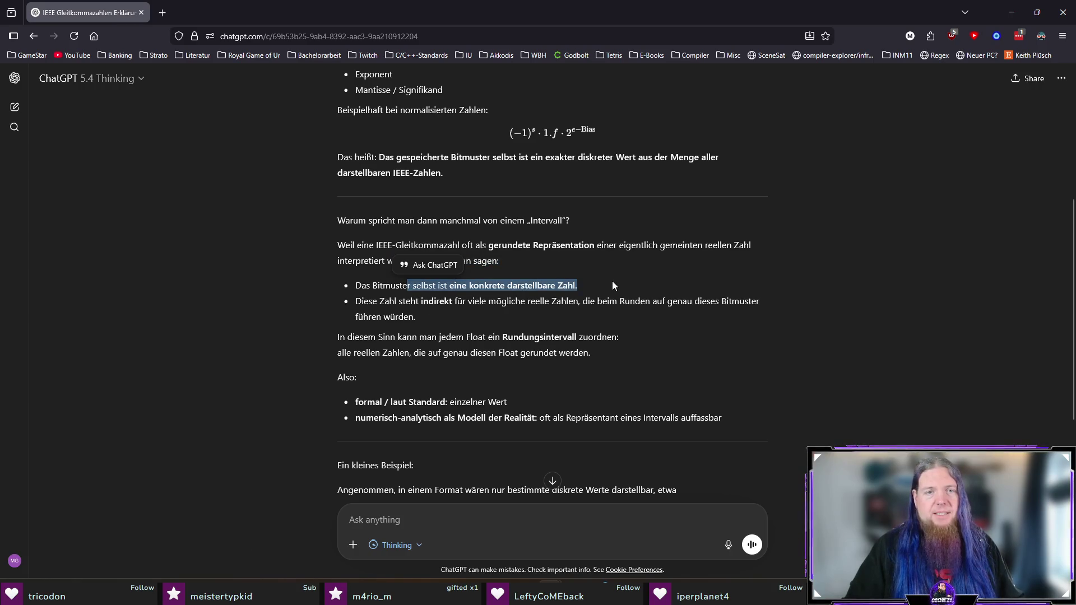
left_click(611, 281)
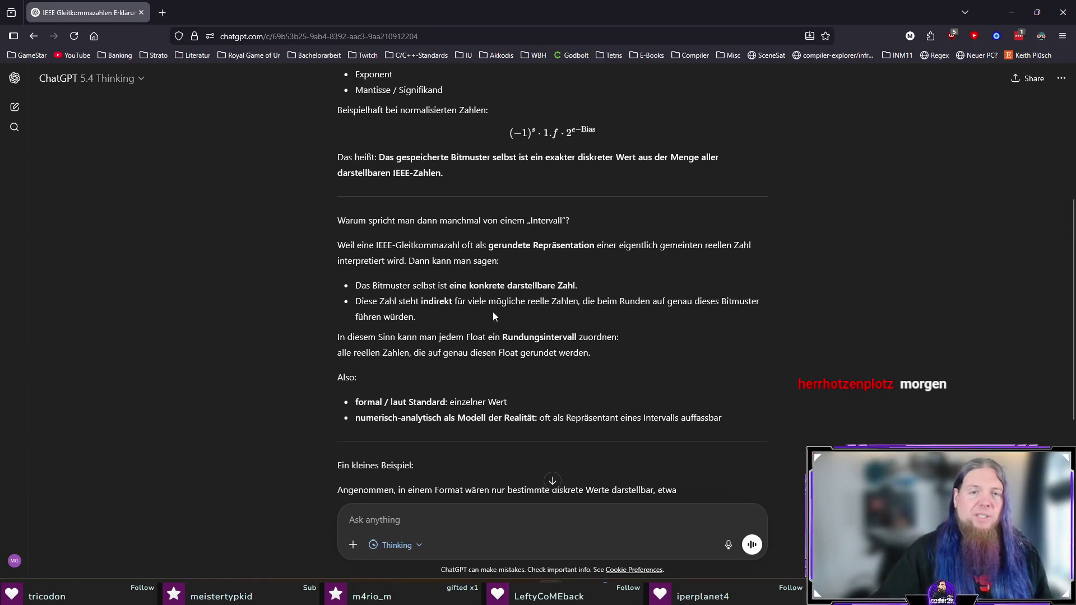
Read through the 1.5 rounding example and summary, then close the browser
scroll(254, 341, "down", 1)
scroll(256, 333, "down", 1)
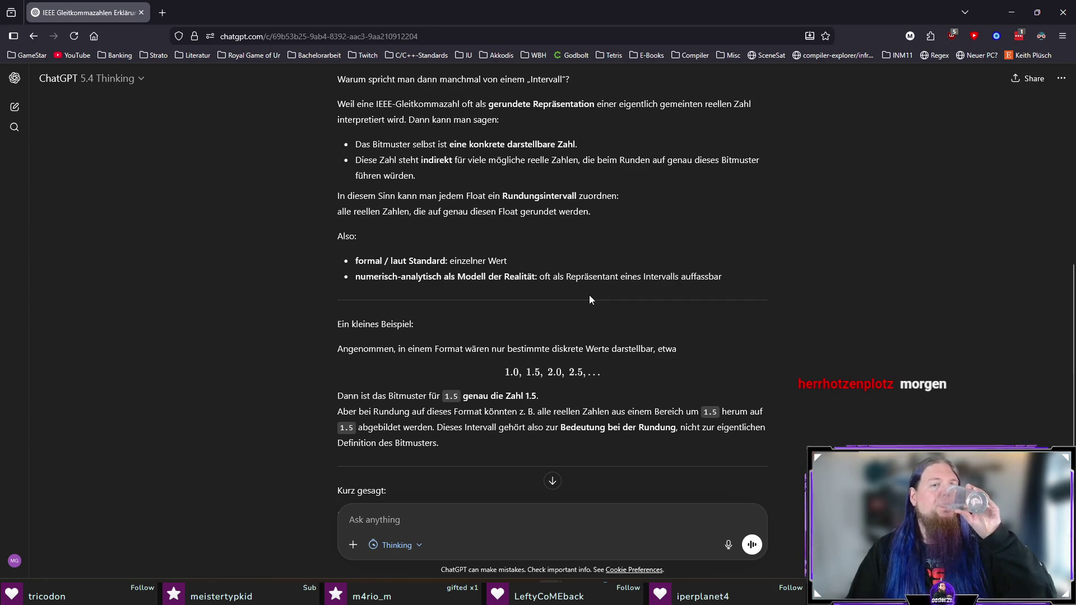
scroll(944, 301, "down", 3)
left_click(1063, 13)
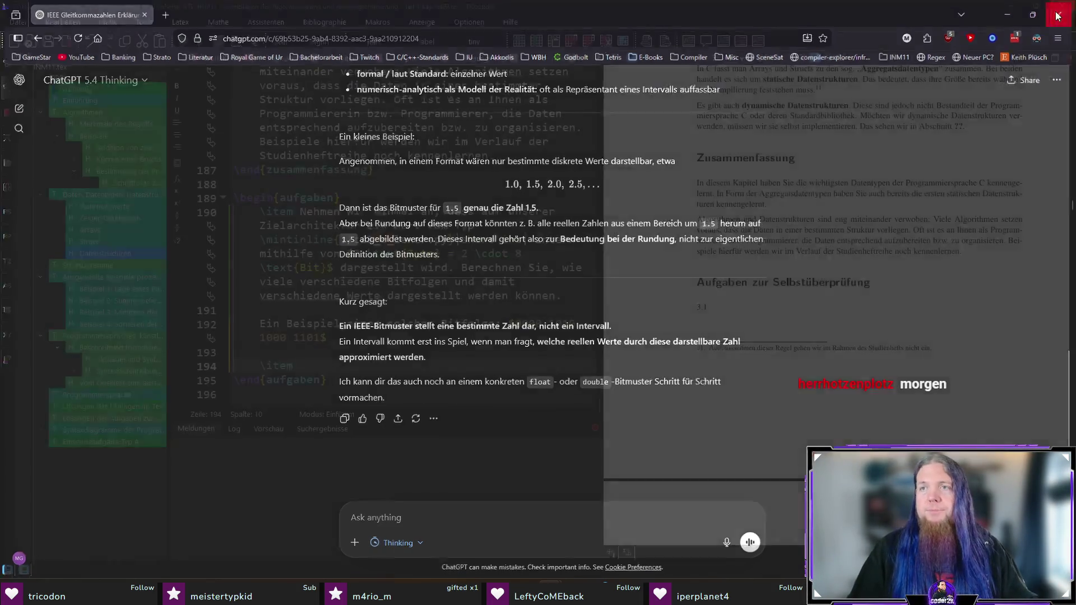
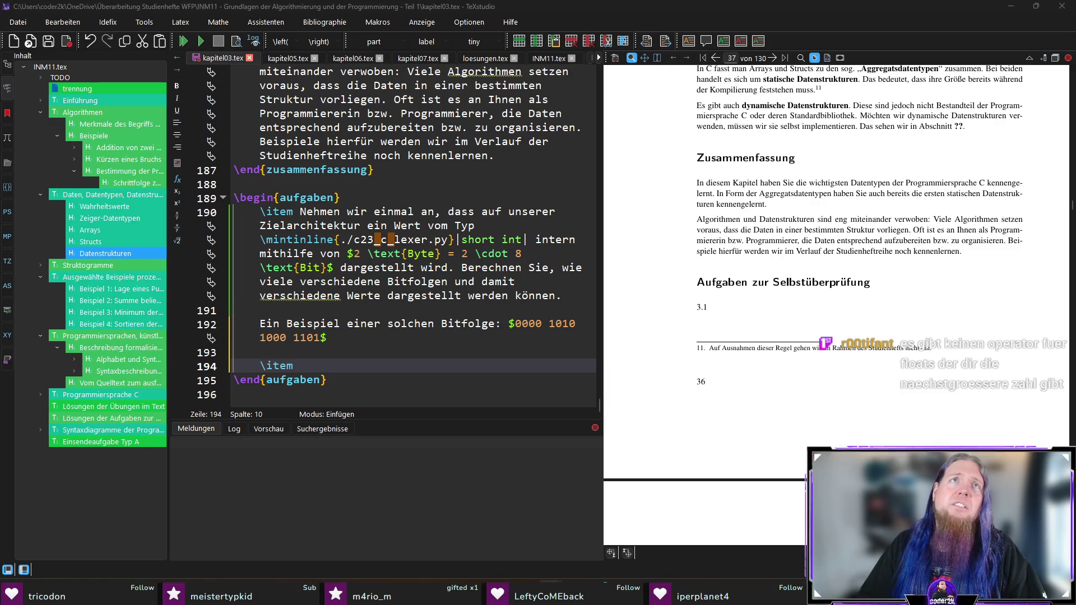
Read the C++ std::nextafter page, noting the direction-of-to phrase, then go back to the search results
key("alt+Tab")
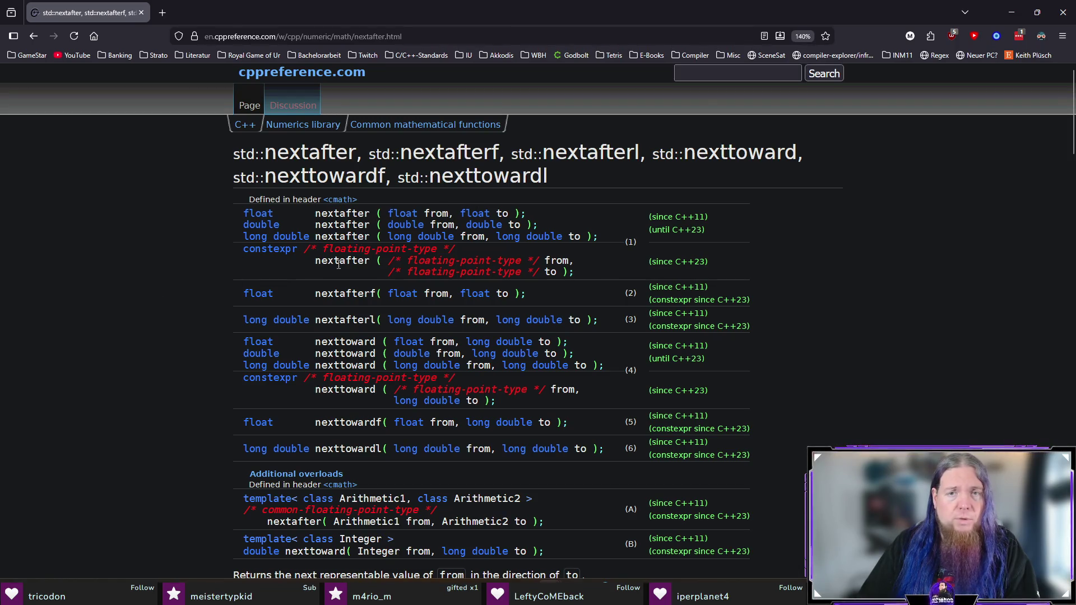
scroll(139, 280, "down", 10)
scroll(140, 279, "up", 4)
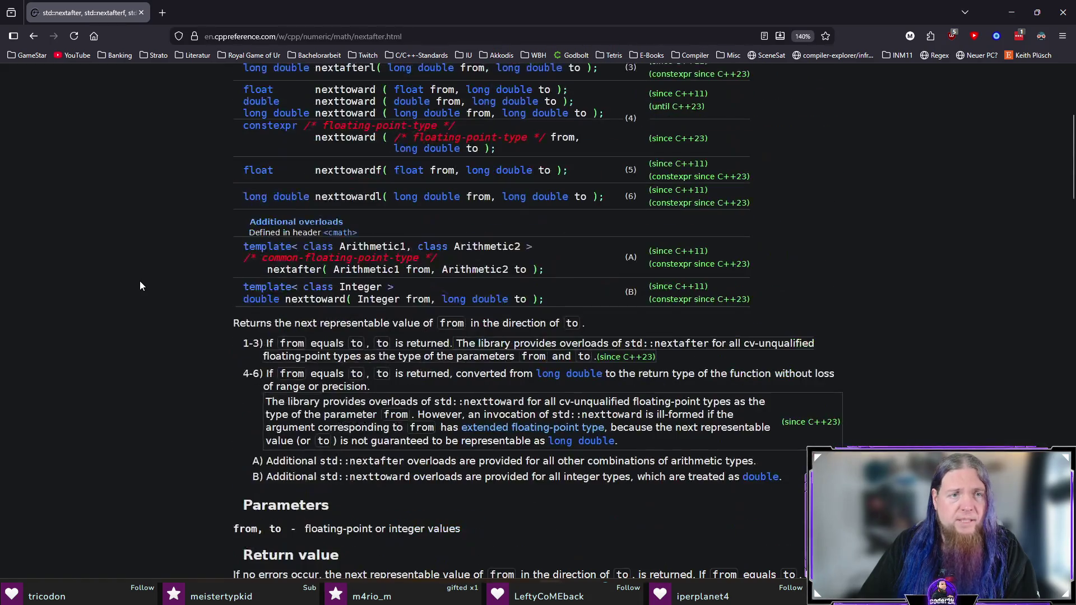
scroll(225, 342, "down", 1)
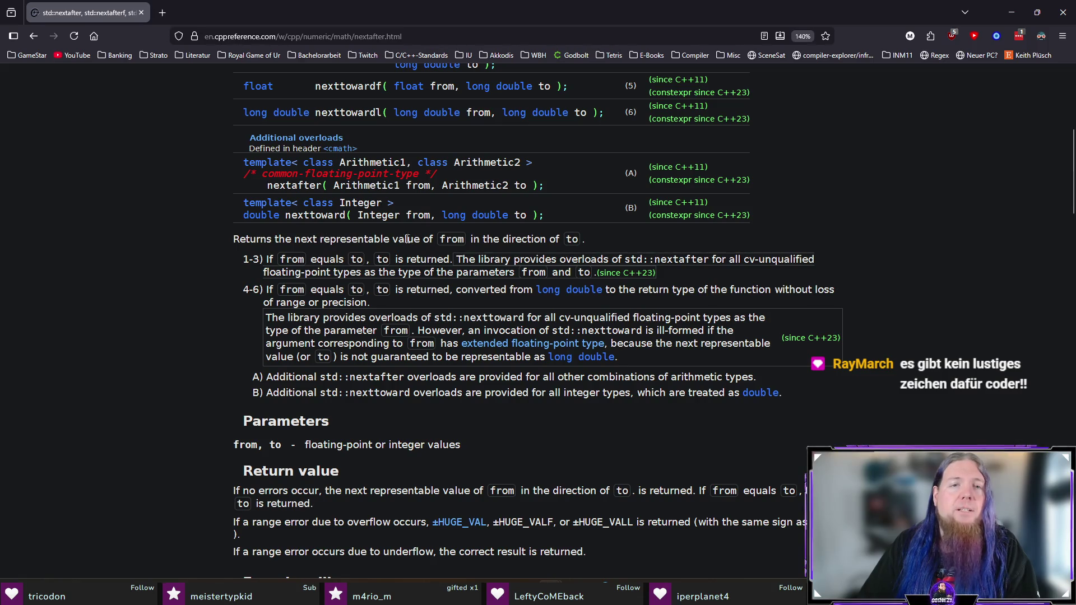
left_click_drag(425, 242, 617, 237)
left_click(622, 239)
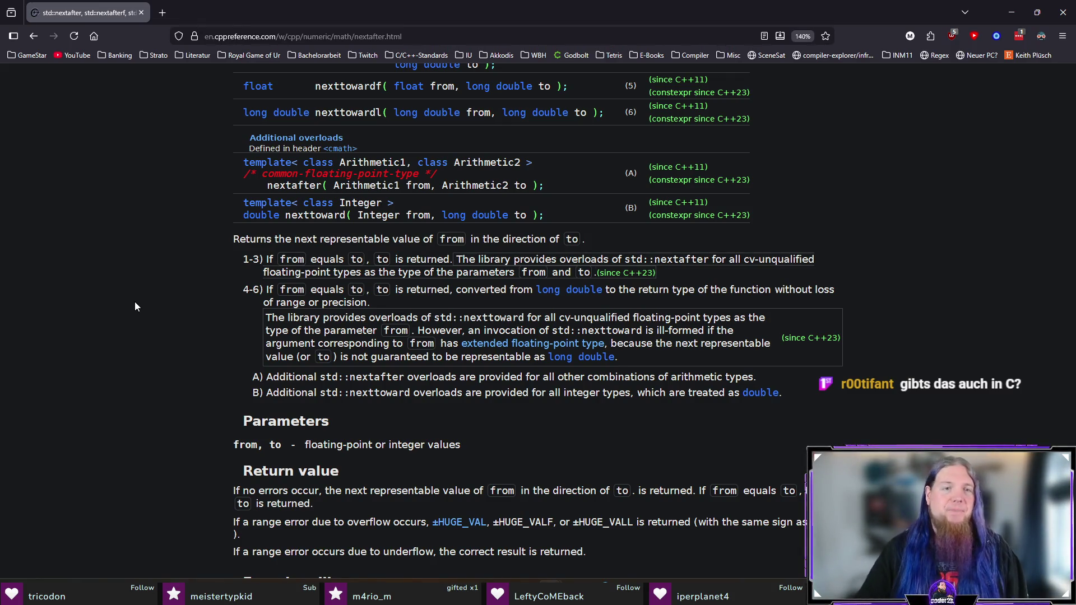
scroll(134, 306, "up", 5)
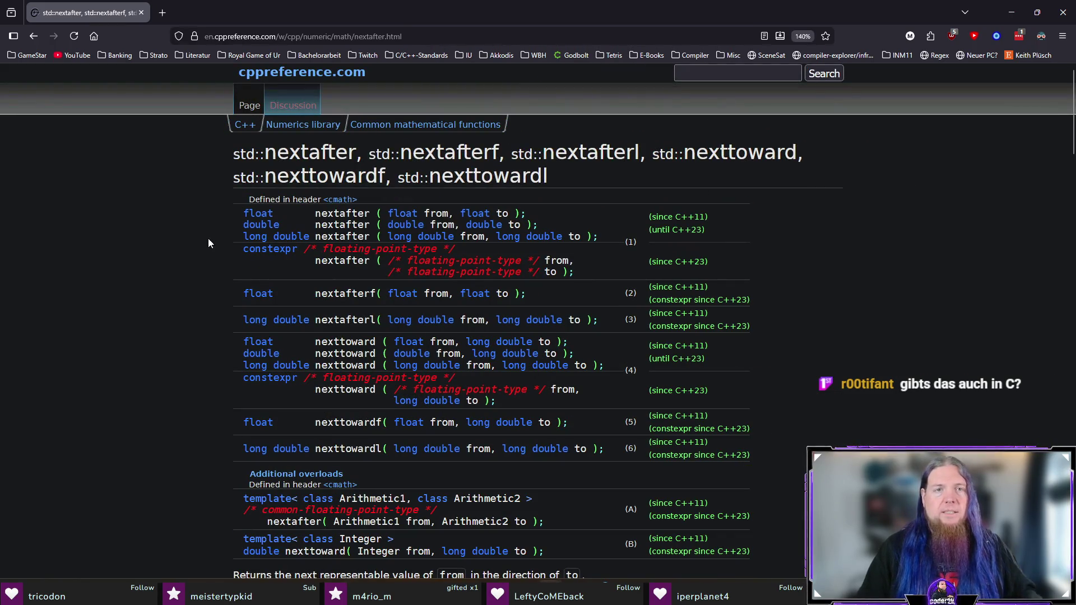
key("alt+Left")
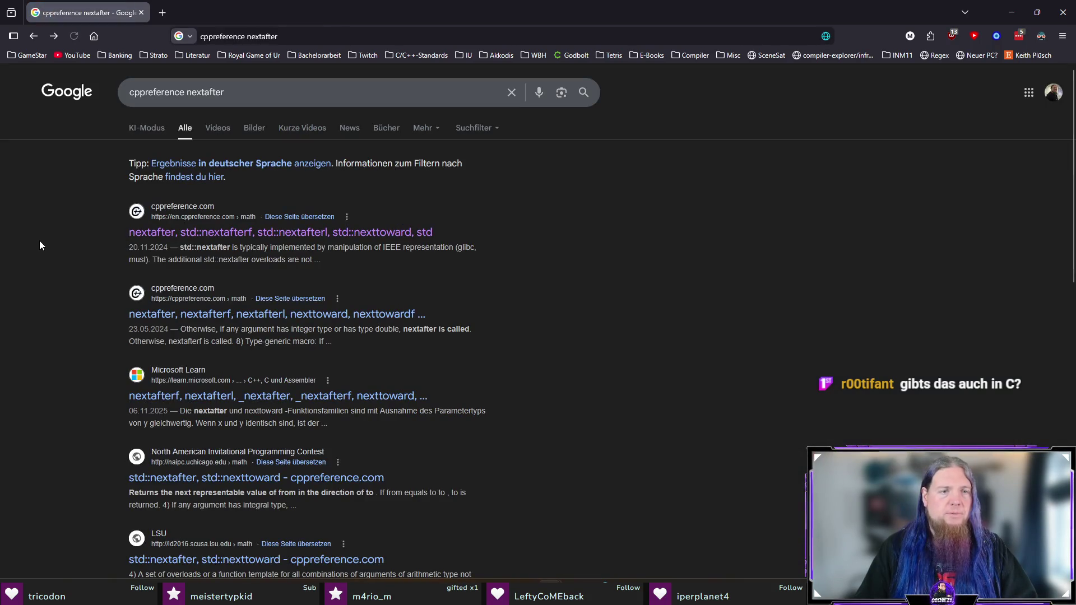
Open the C nextafter page on cppreference and zoom it to 140%
left_click(204, 314)
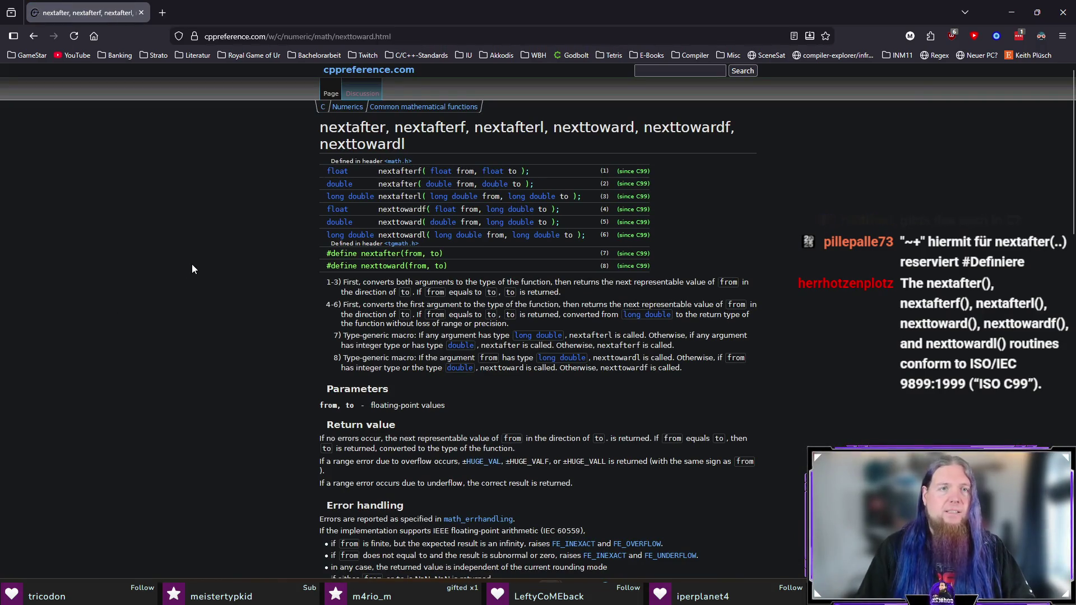
key("ctrl+plus")
key("ctrl+plus")
key("ctrl+plus")
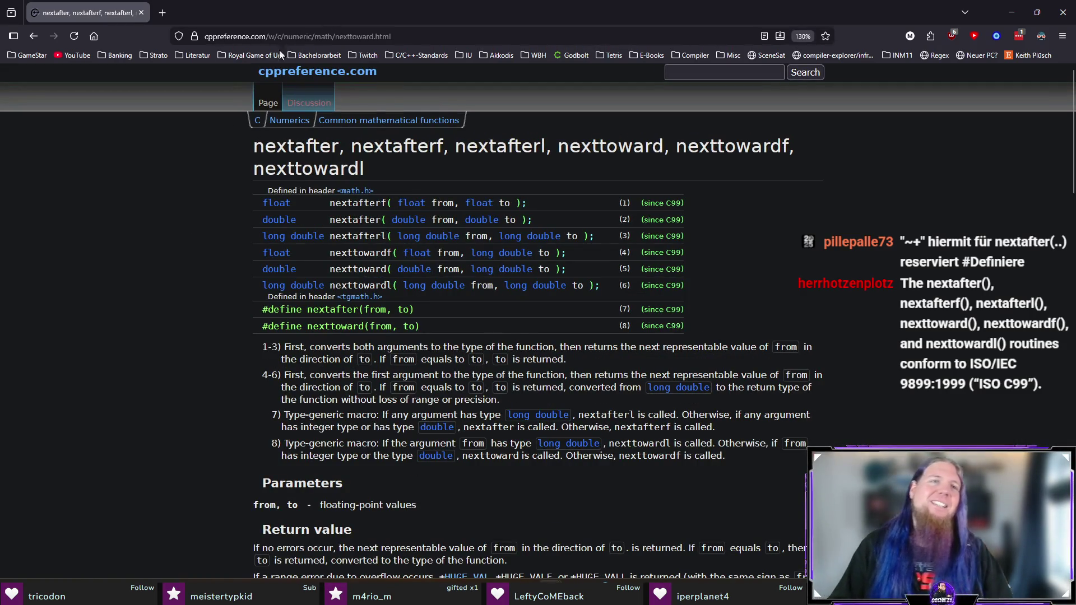
key("ctrl+plus")
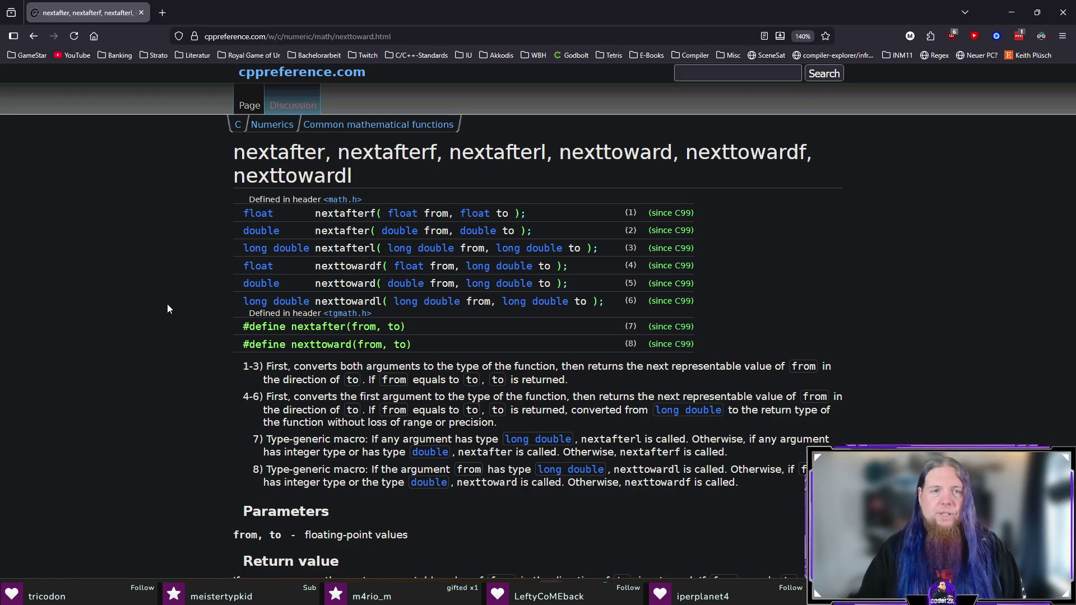
Examine the tgmath.h #define nextafter(from, to) macro on the C page
scroll(167, 304, "down", 5)
scroll(167, 303, "up", 5)
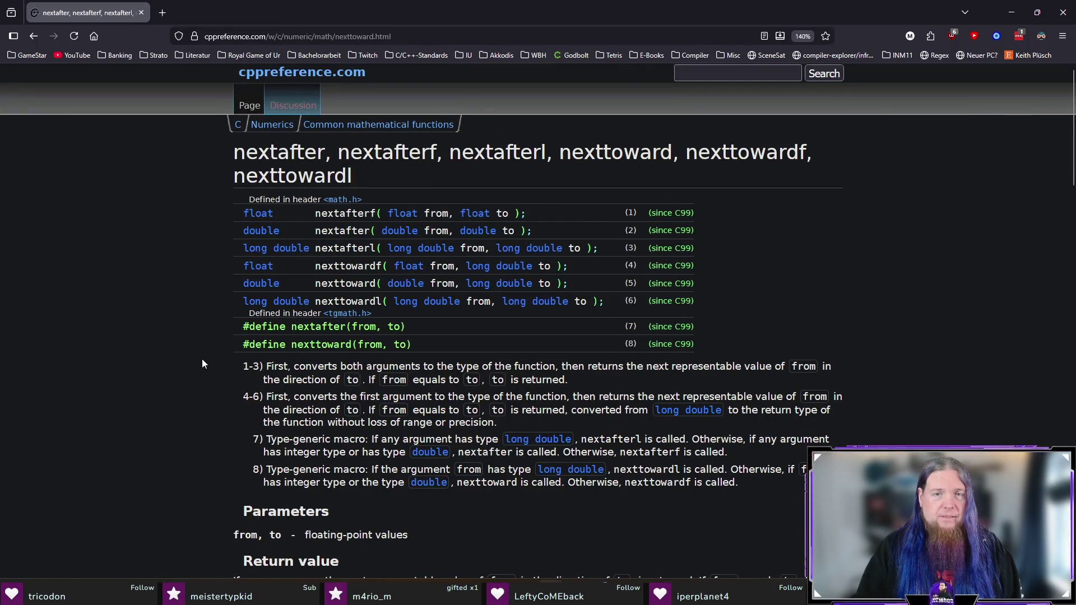
left_click_drag(251, 324, 426, 324)
left_click(170, 352)
mouse_move(247, 326)
left_mouse_down()
mouse_move(411, 325)
mouse_move(245, 326)
left_mouse_up()
left_click(447, 329)
left_click(200, 328)
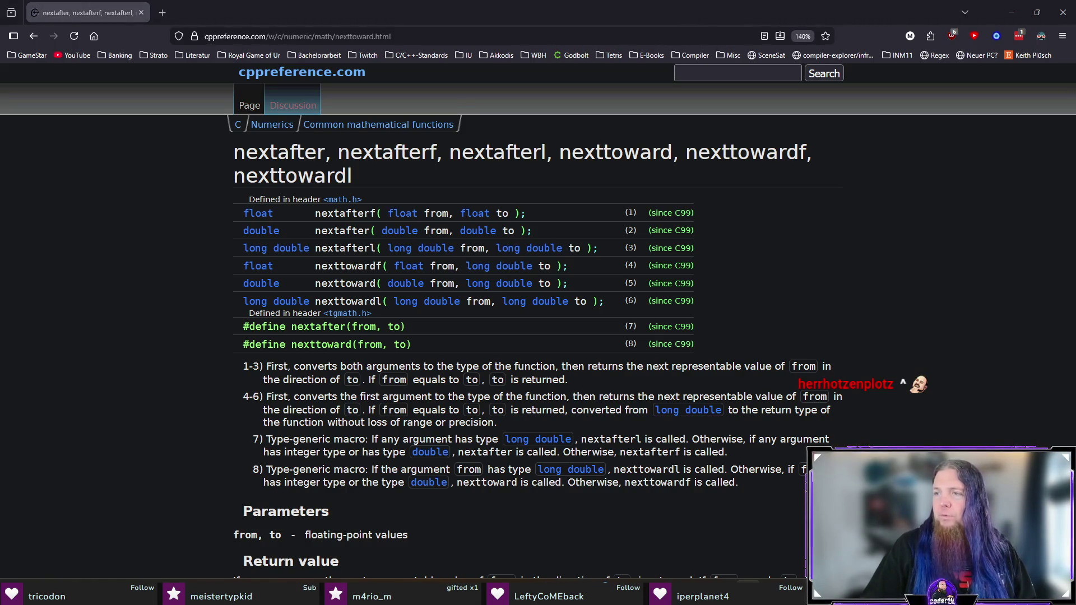
Close the cppreference browser window and switch to Compiler Explorer
left_click(1061, 14)
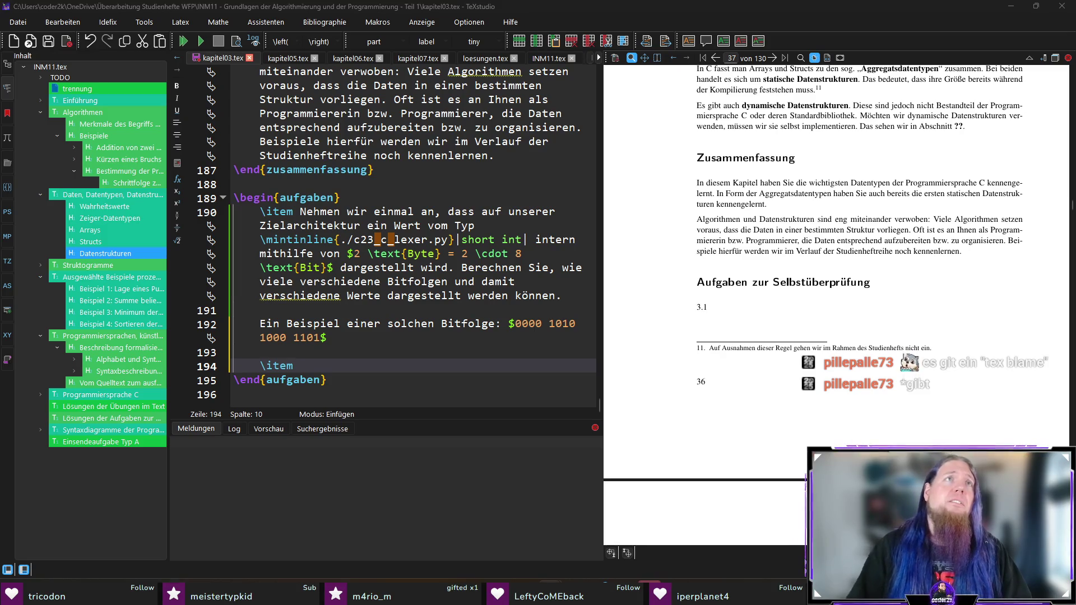
key("alt+Tab")
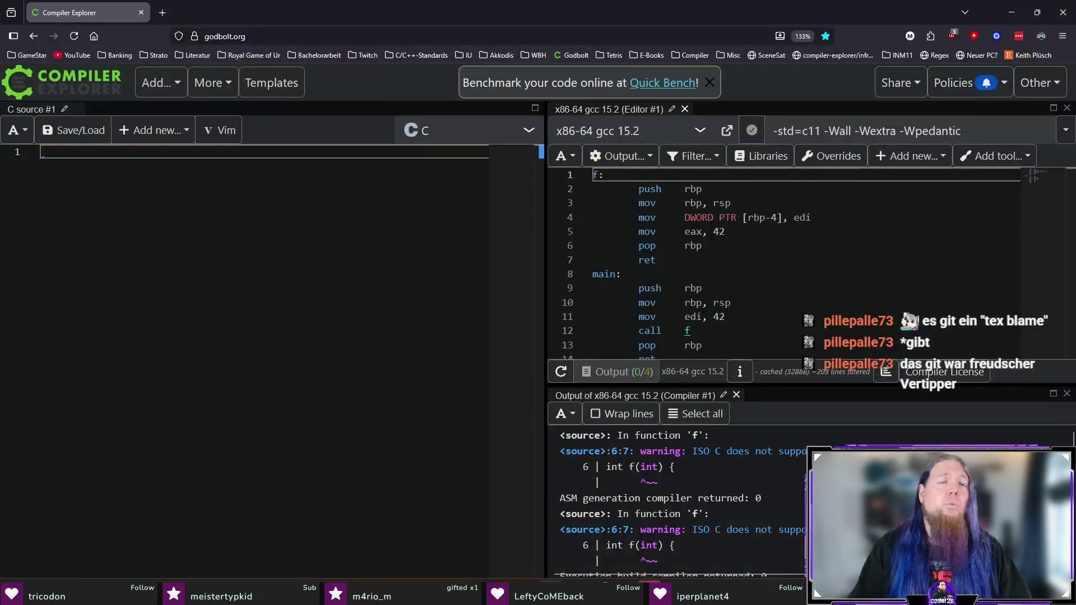
Write int main(void) declaring float f = 1.0 and opening a switch on f
type("int main(void) {")
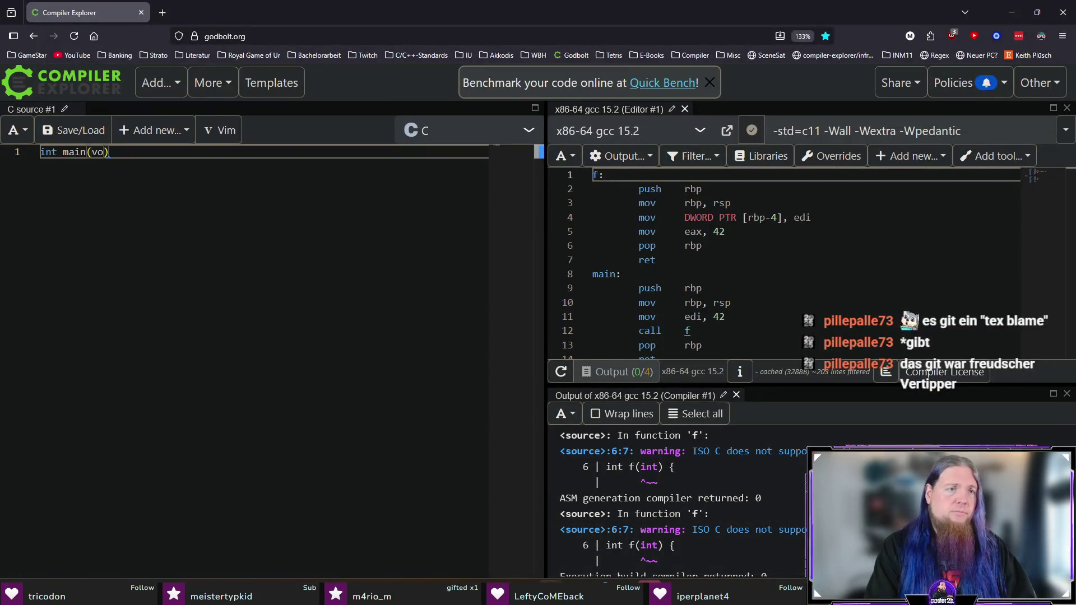
key("Return")
type("float f = ")
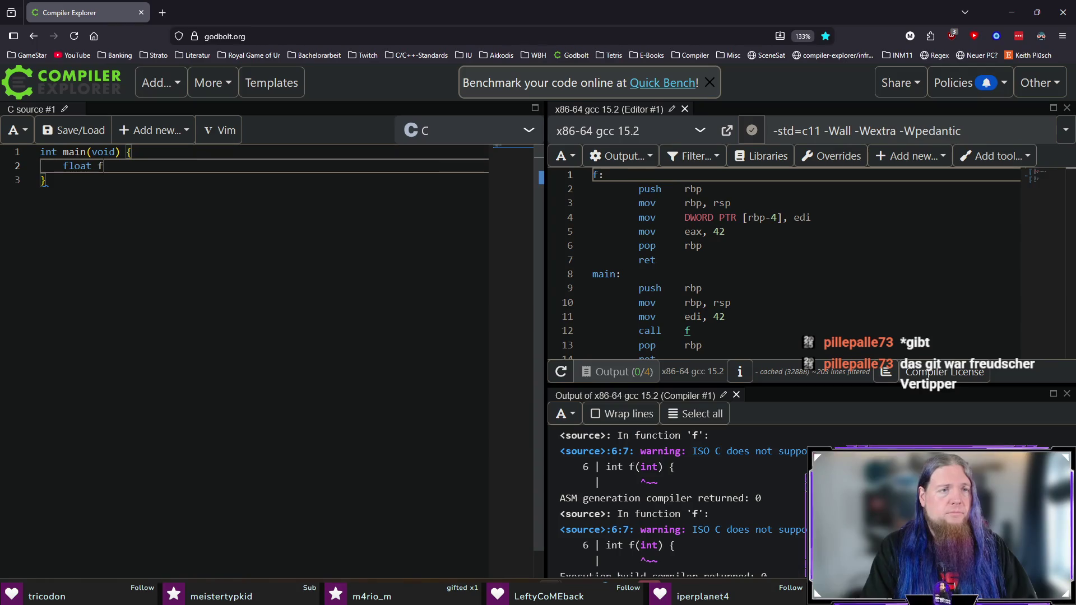
type("1.0;")
key("Return")
type("sw")
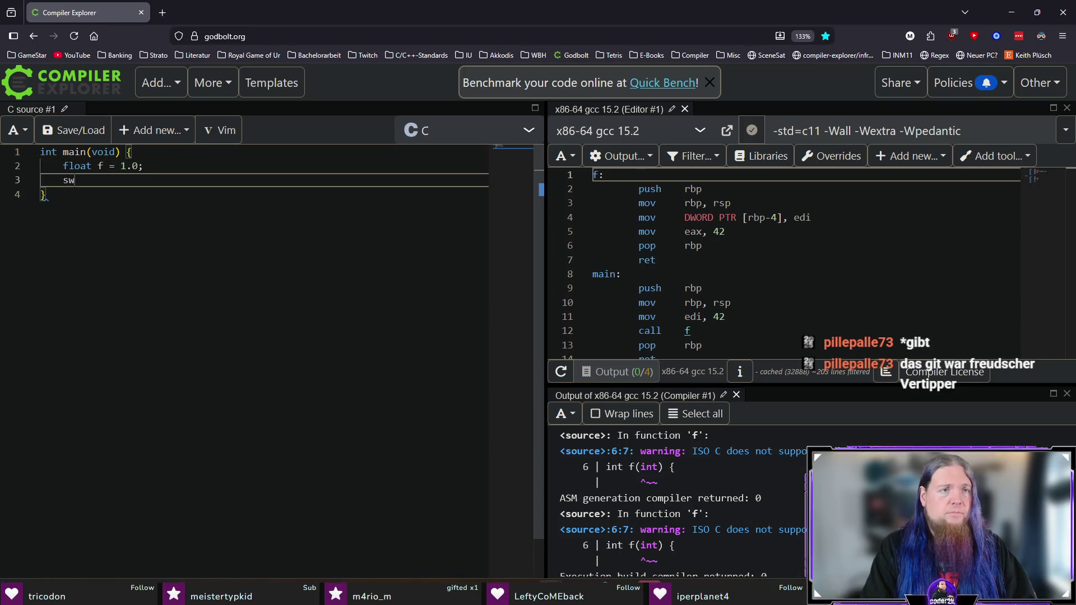
type("itch (f) {")
key("Return")
Add case 1.0 returning 42 and a default returning 0 to the switch
type("case 1.0:")
key("Return")
type("return")
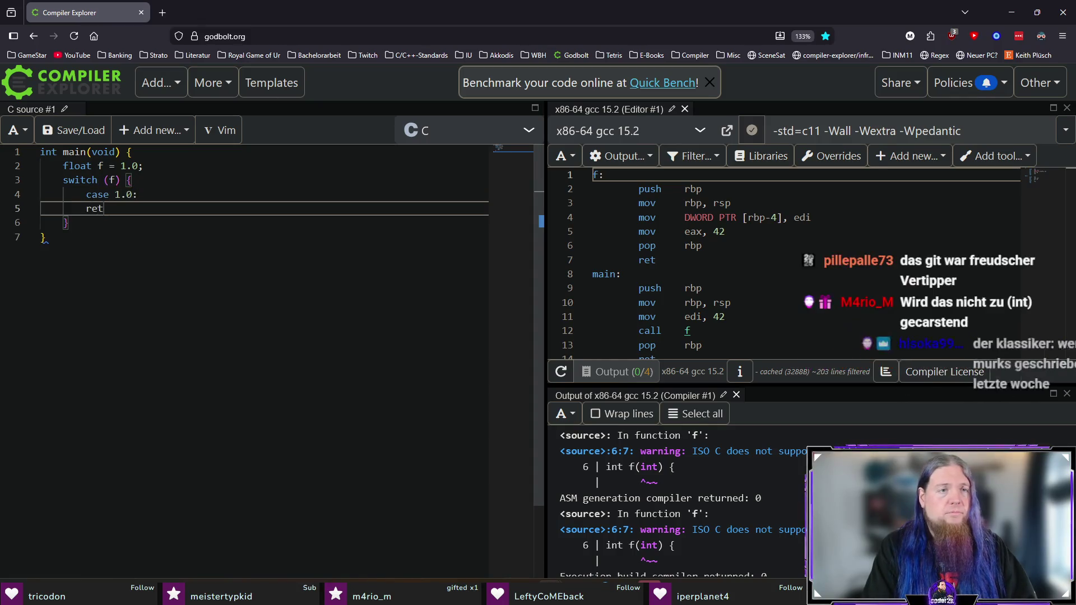
type(" 42;")
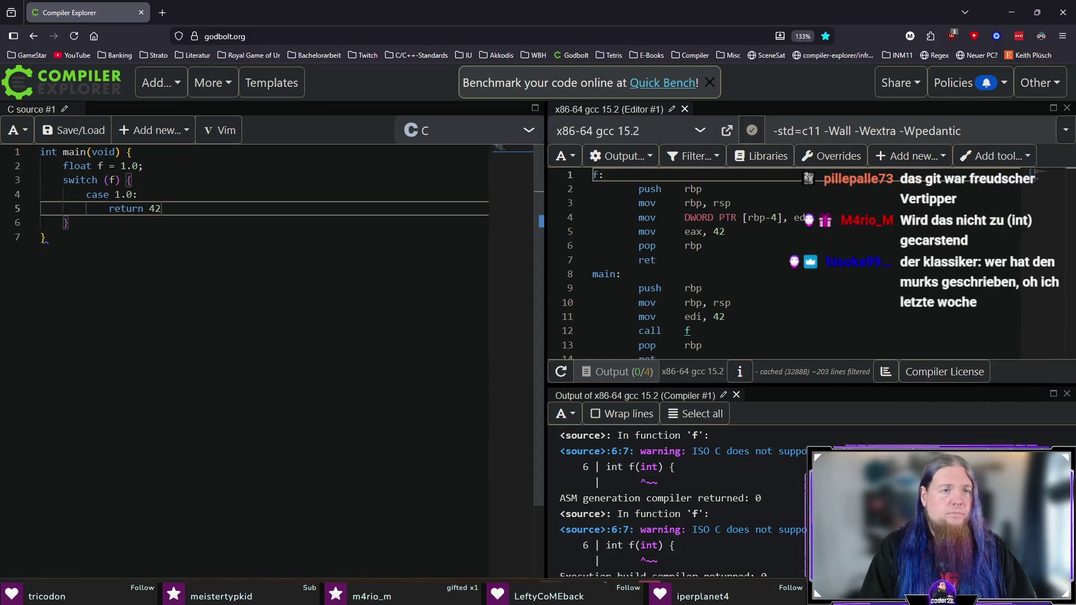
key("Return")
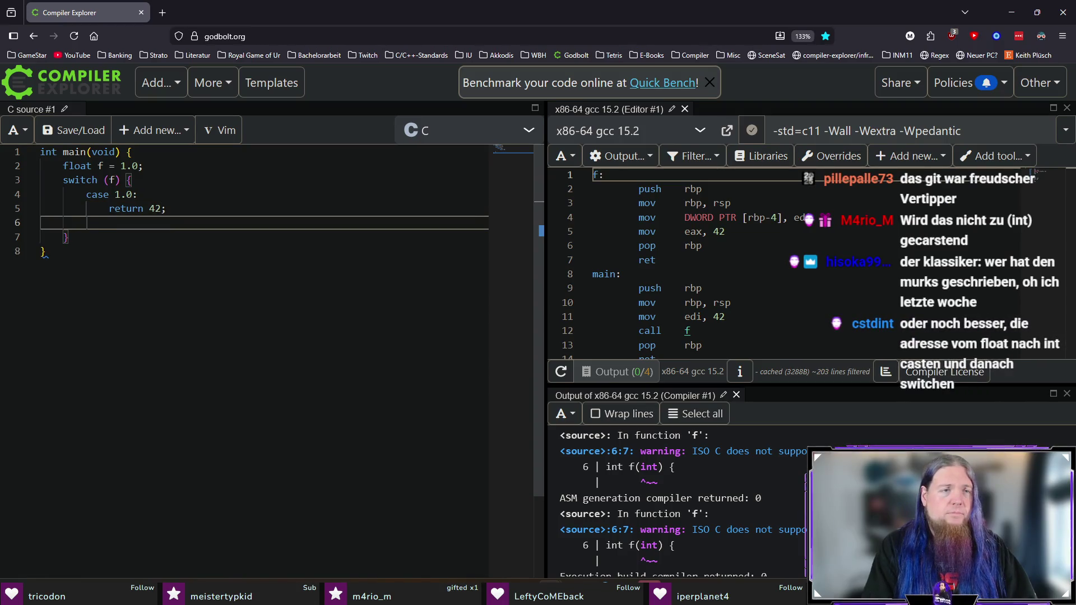
key("BackSpace")
type("default:")
key("Return")
type("return")
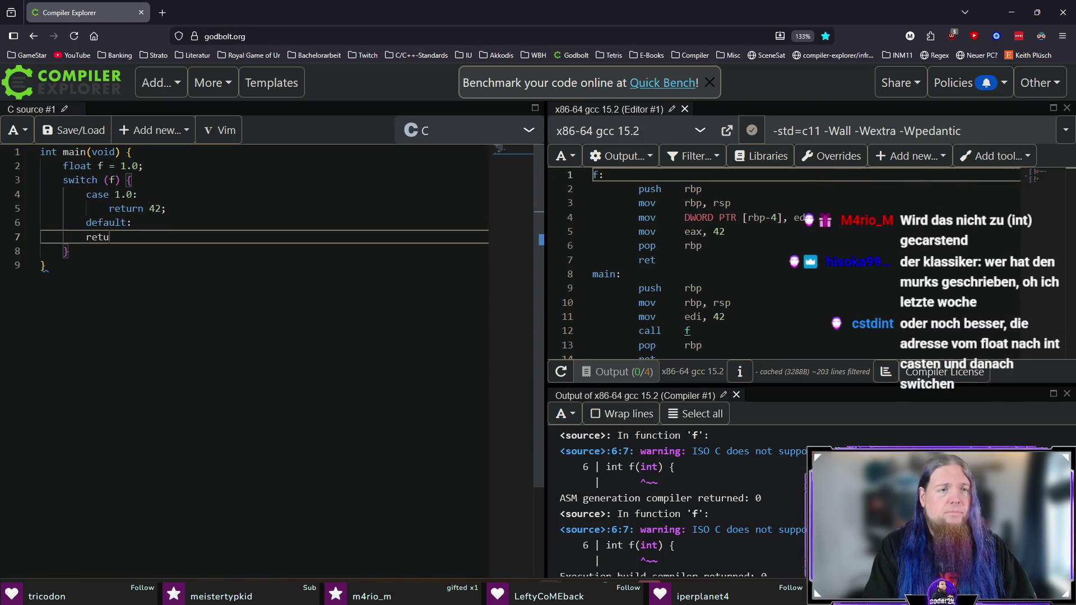
key("Escape")
type(">>")
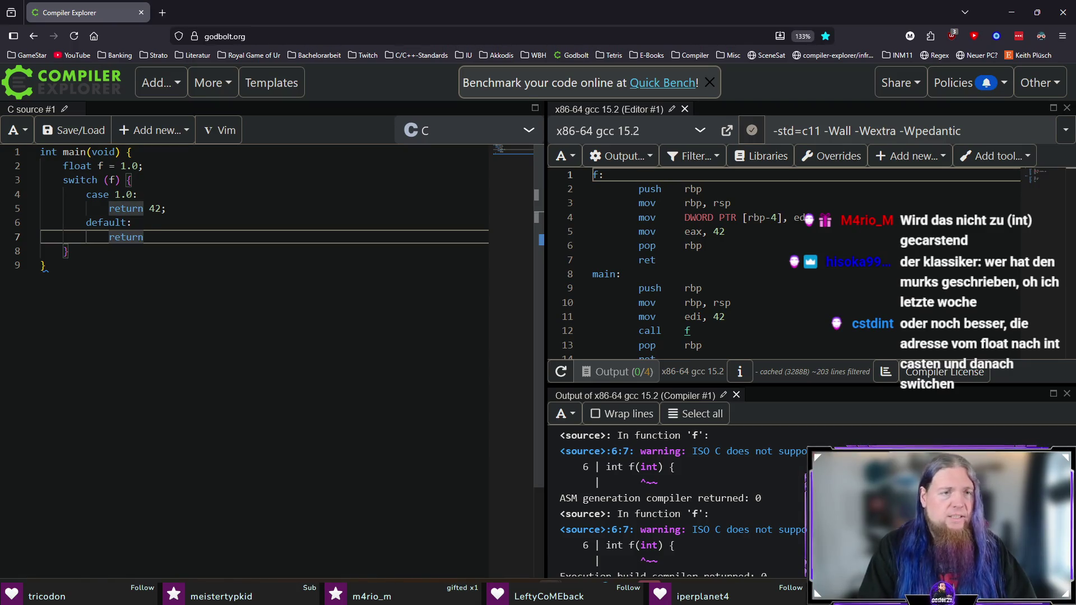
type("A 0;")
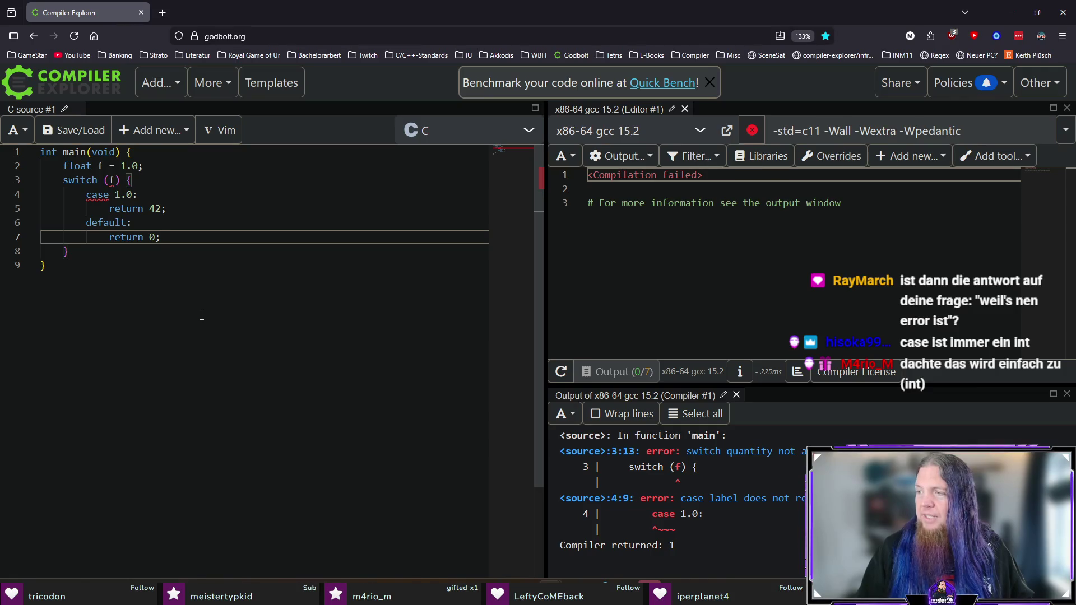
left_click(202, 315)
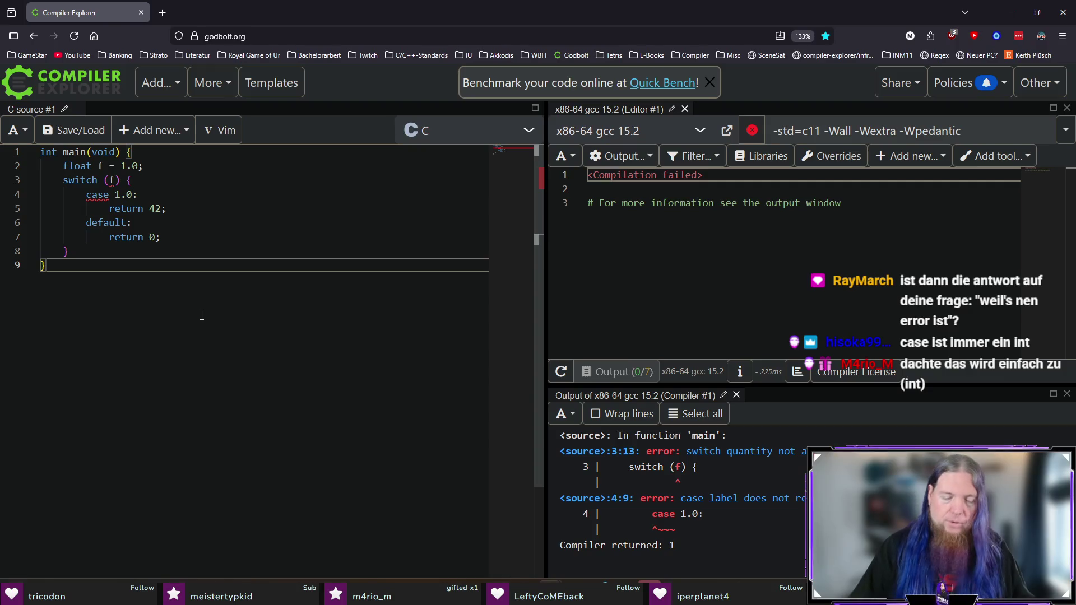
key("Return")
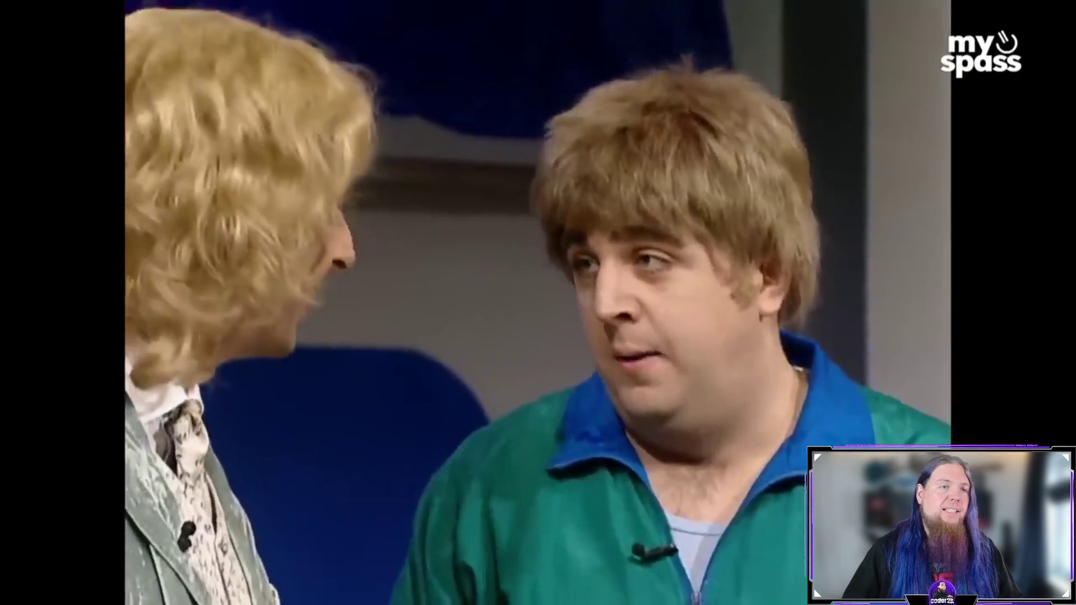
left_click_drag(91, 194, 191, 193)
left_click(191, 194)
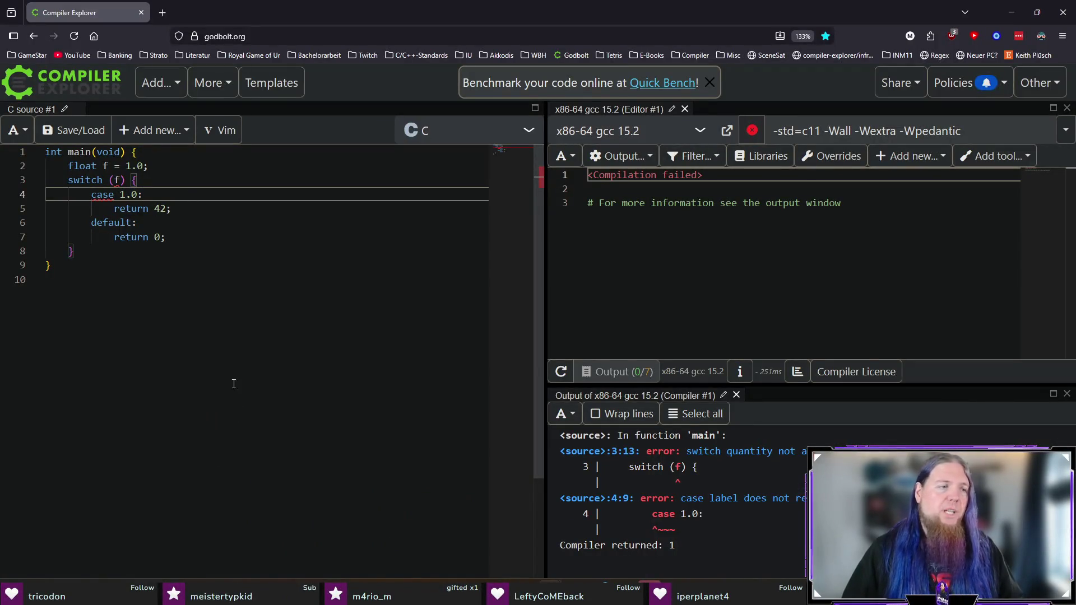
left_click(216, 356)
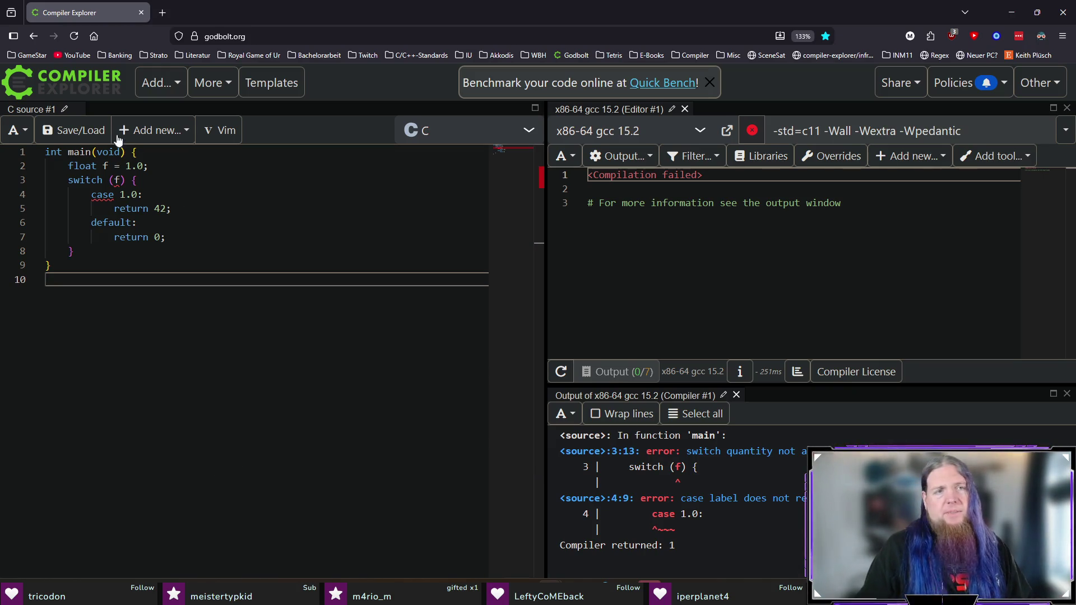
Switch from Compiler Explorer back to TeXstudio's kapitel03.tex exercise block
key("alt+Tab")
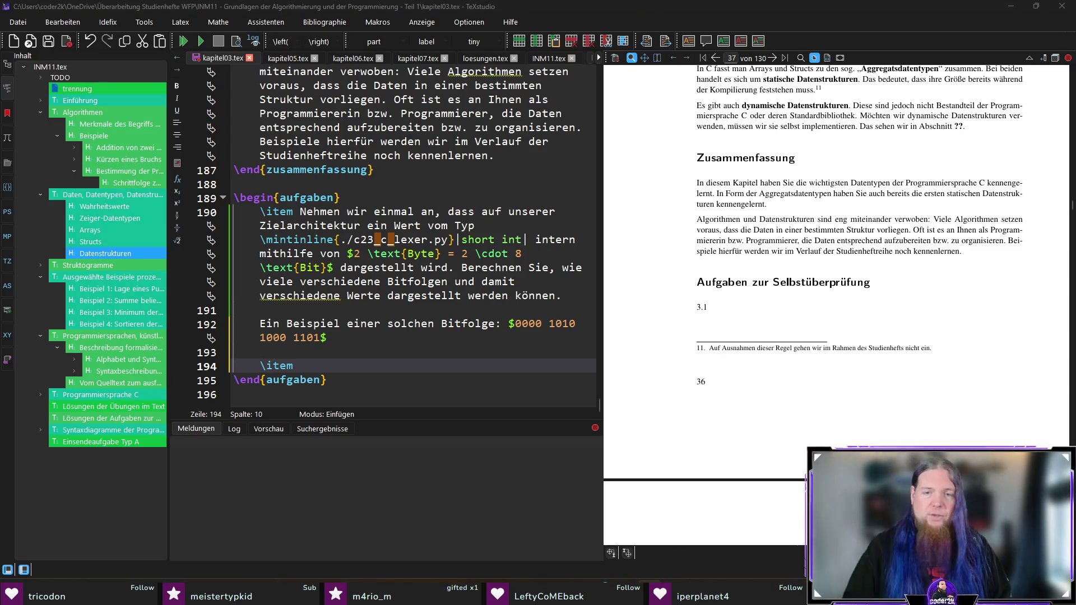
left_click(423, 369)
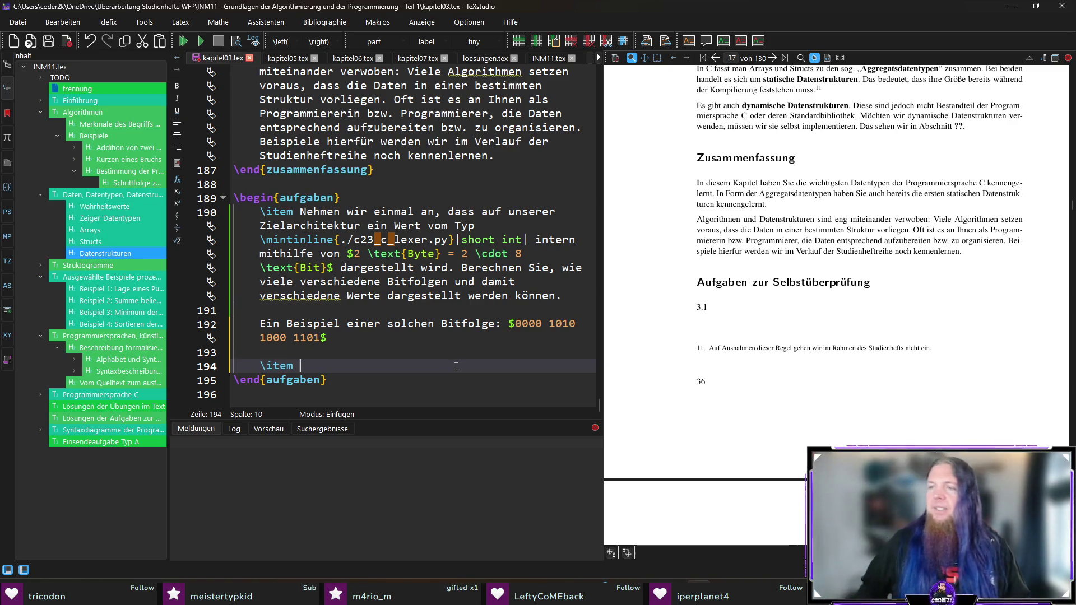
Type 'Beschreiben Sie in eigenen Worten eine Abfolge von Schritten, um die Potenz $p$' after the second \item
type("Beschreiben S")
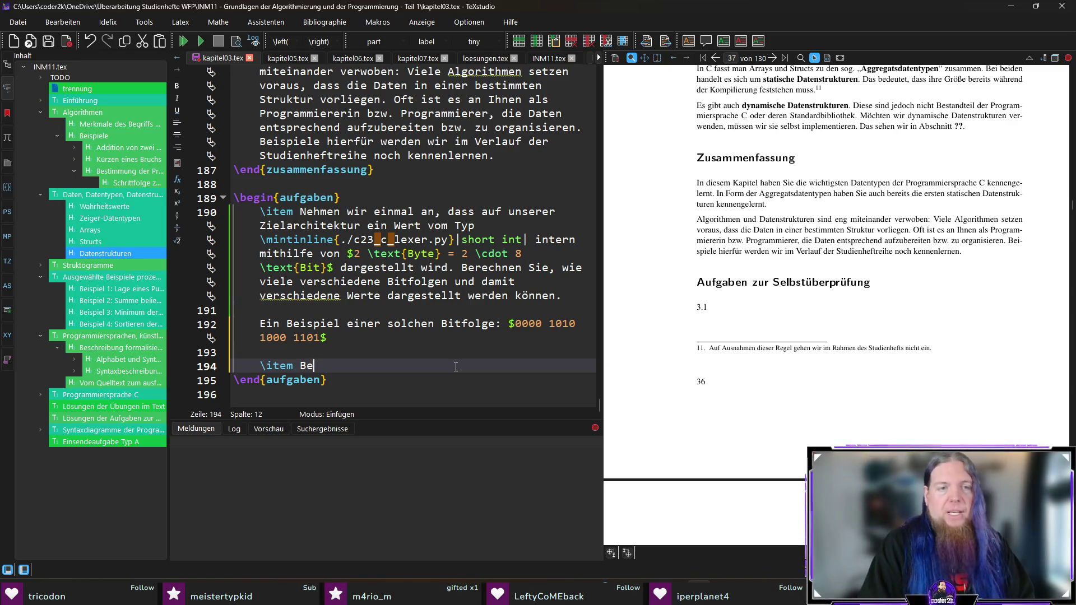
type("ie ")
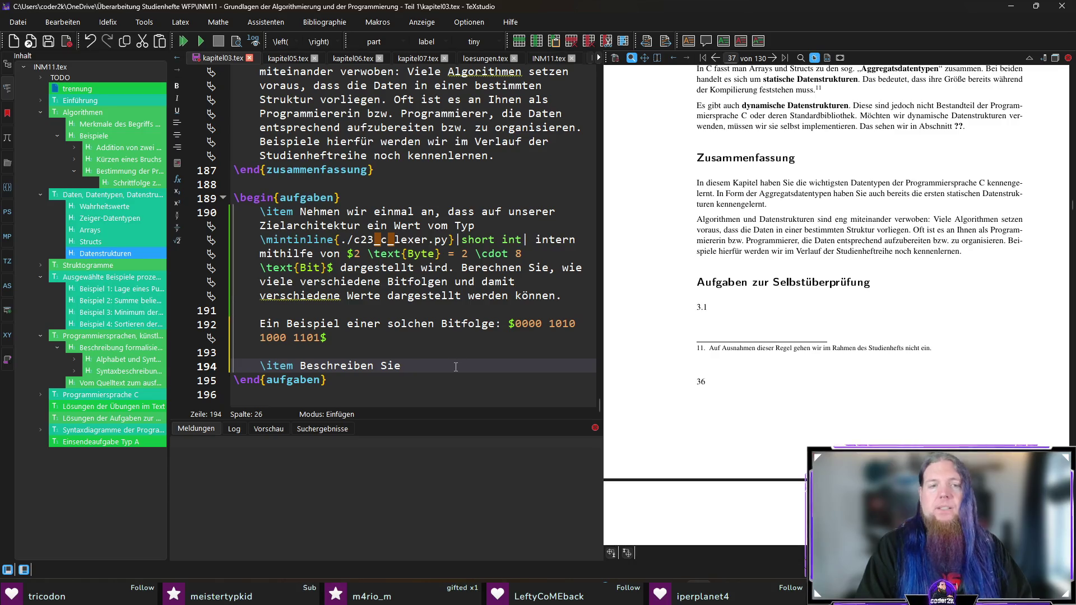
type("in eigenen Worten,")
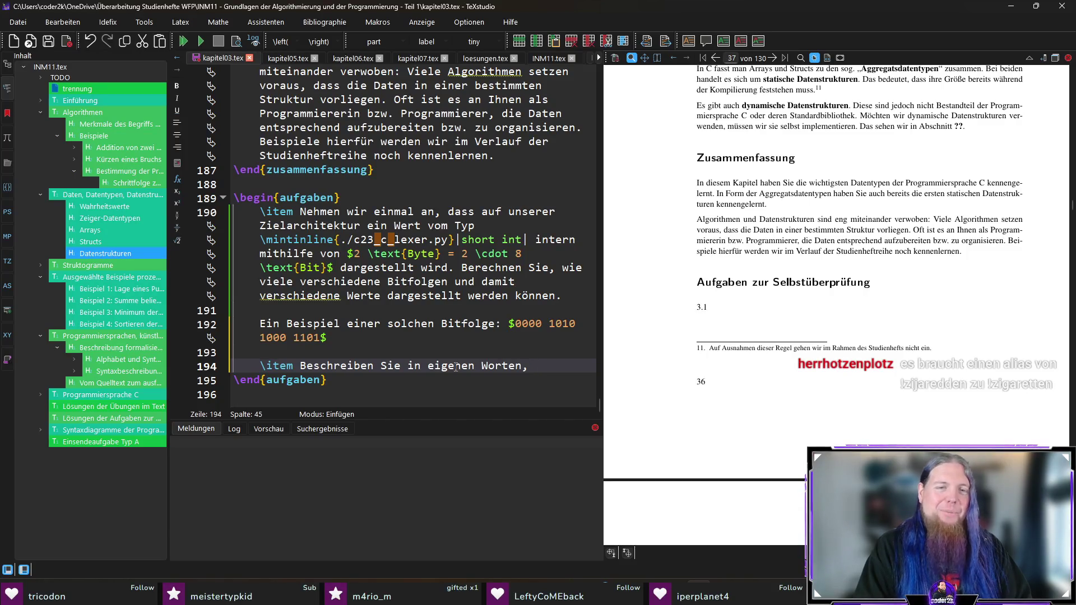
key("BackSpace")
key("BackSpace")
type("eine Abfo")
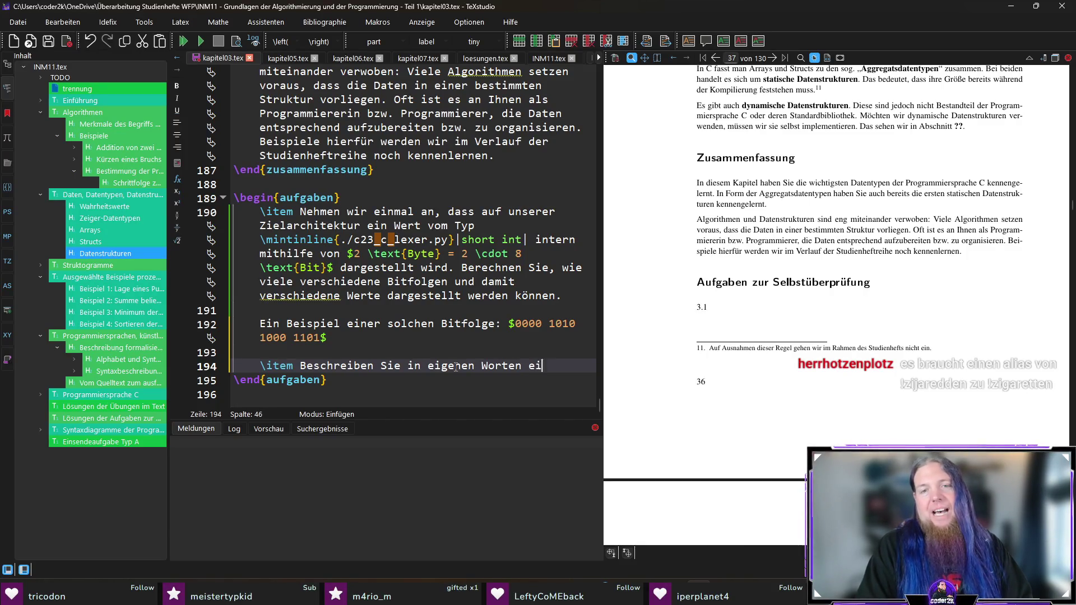
type("lge von Schritten, um ")
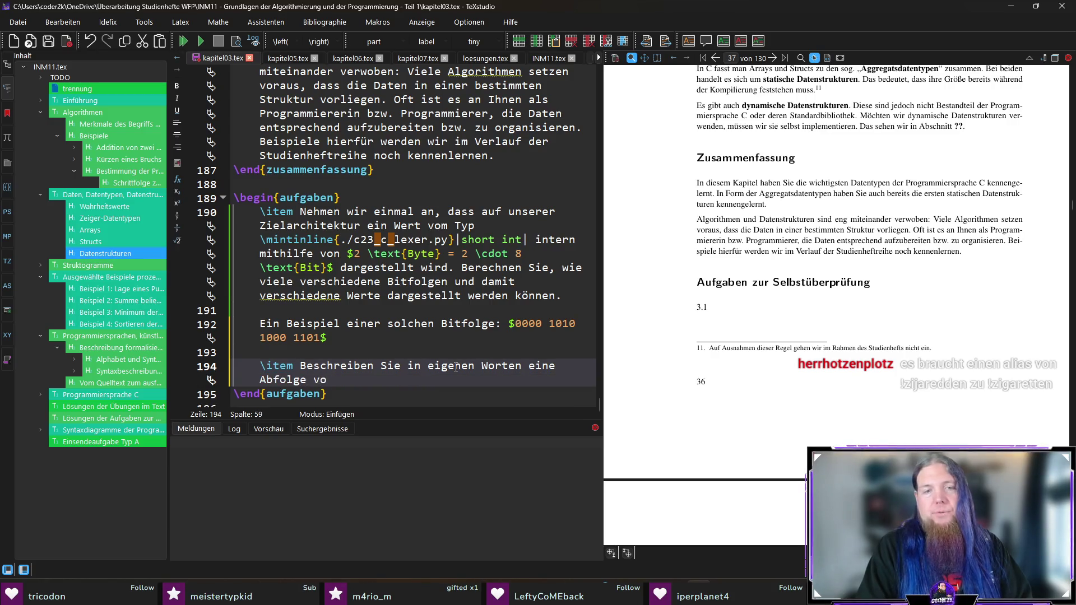
type("die Po")
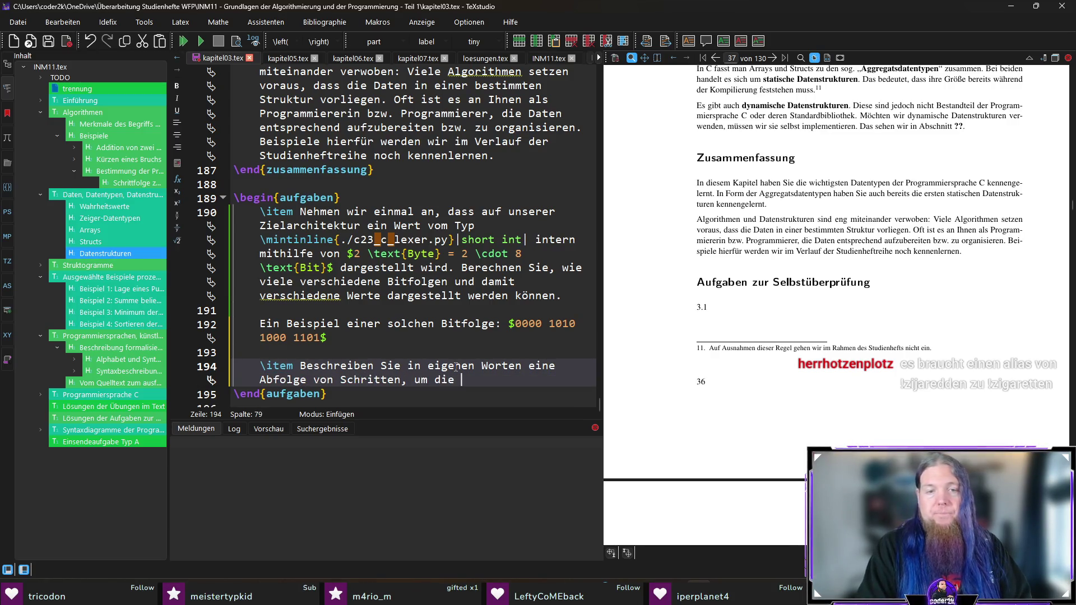
type("tenz $p")
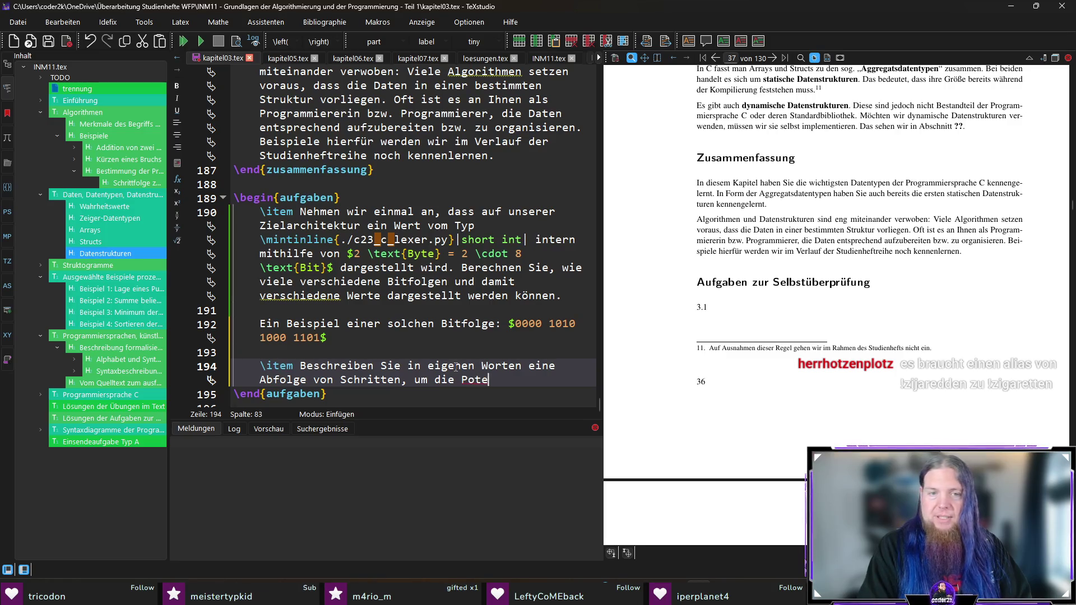
type("$")
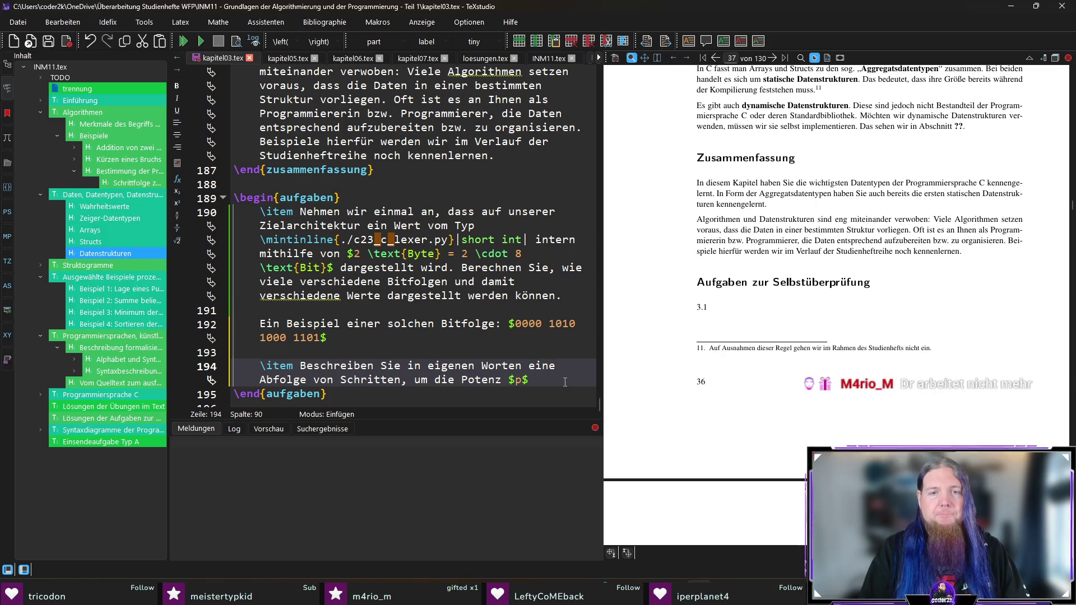
Extend the formula to $p = n^m$, correcting the mistyped exponent
scroll(560, 370, "down", 1)
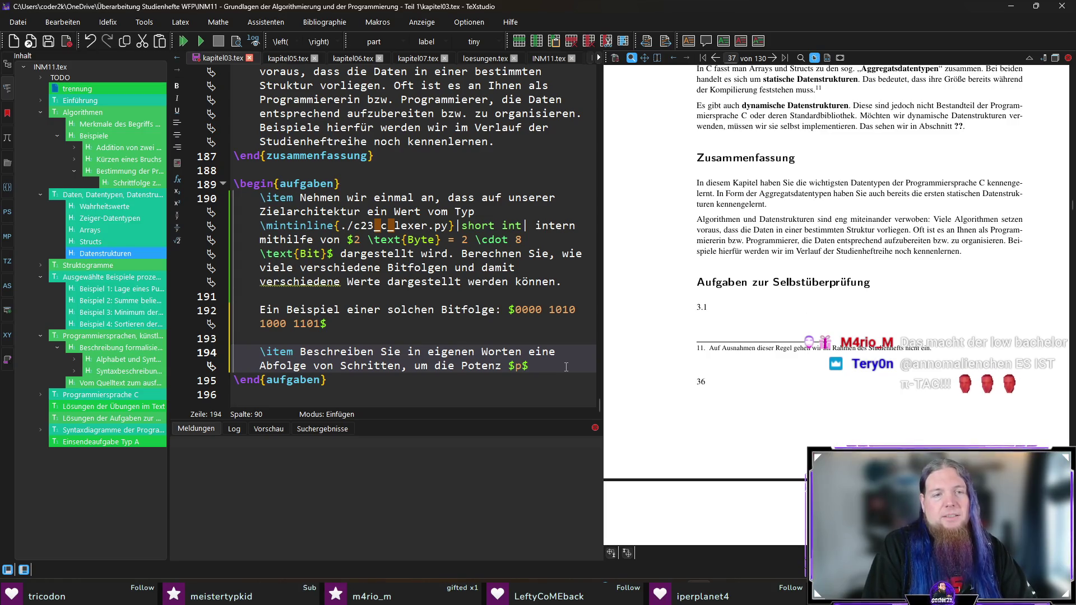
key("Left")
key("Left")
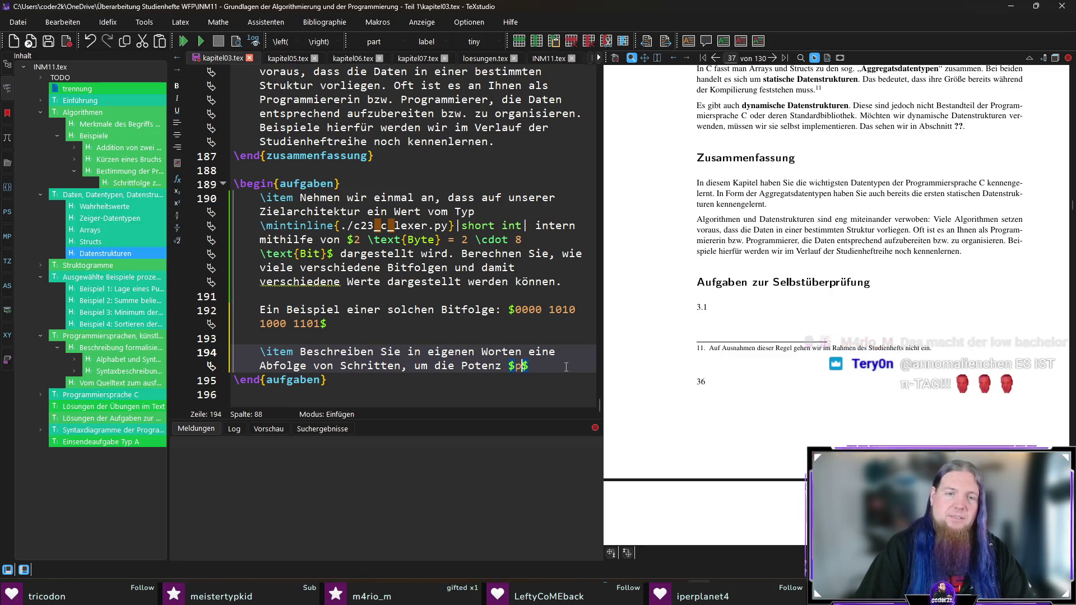
type("= ")
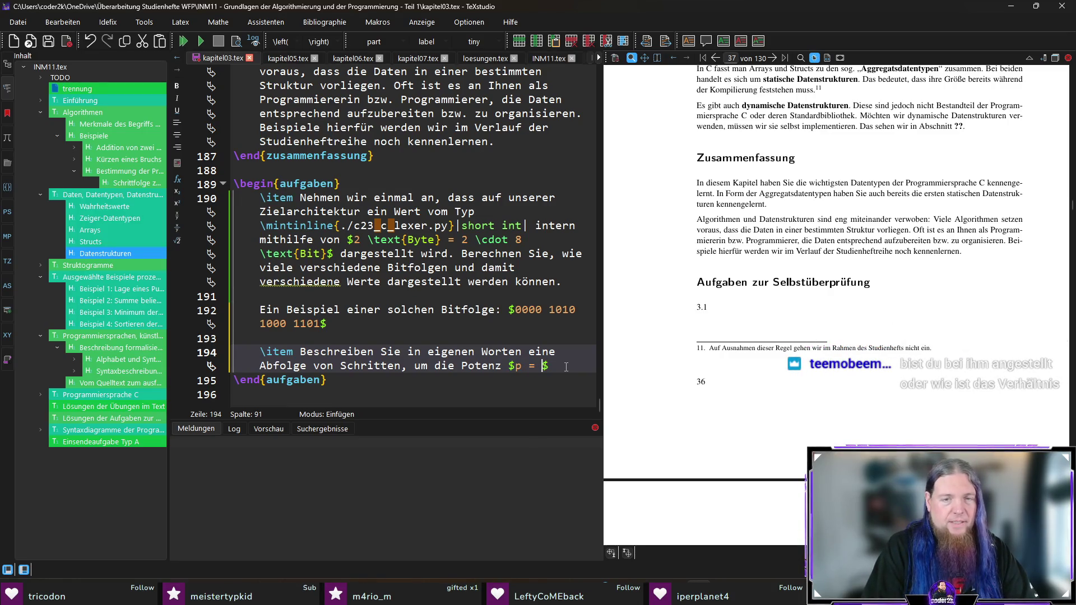
type("n^")
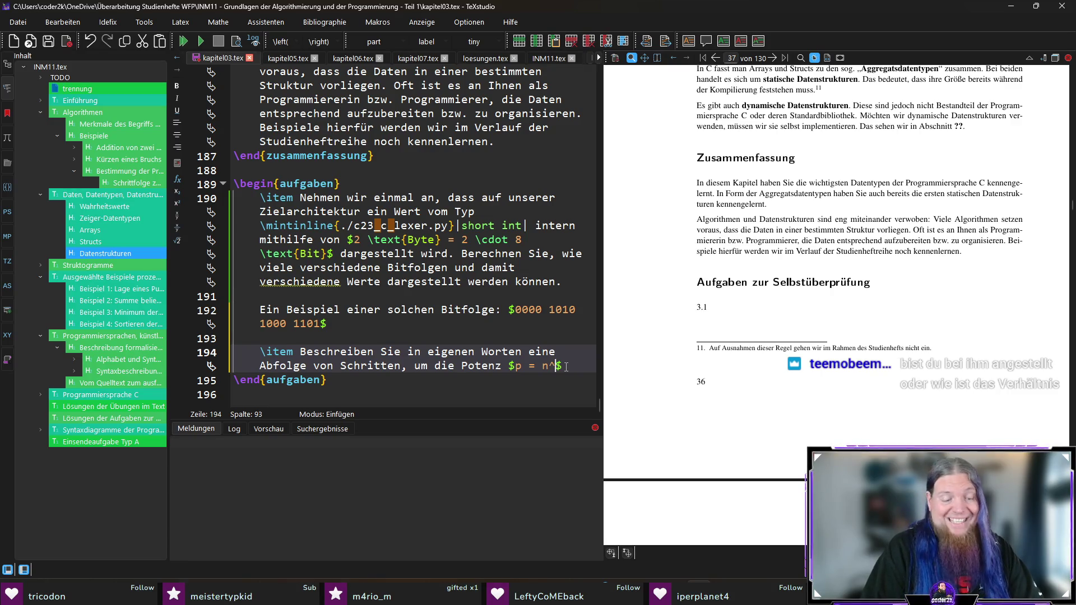
type("e")
key("BackSpace")
type("m")
key("Right")
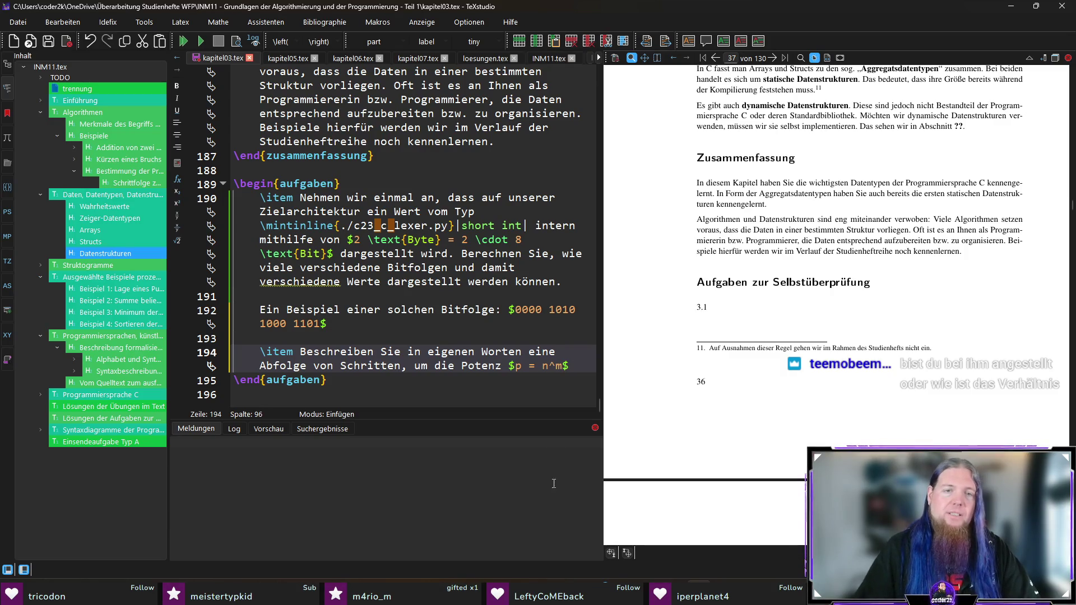
Finish with 'zu berechnen, wobei $n, m \in \mathbb{N_0}$ gilt.', then save and compile
type("zu berechne")
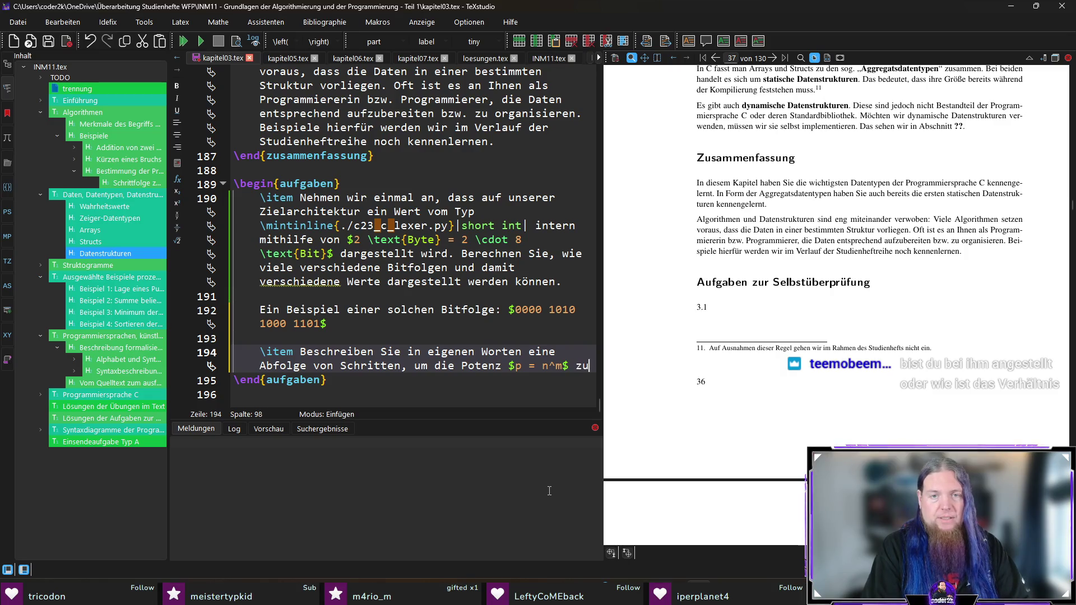
type("n")
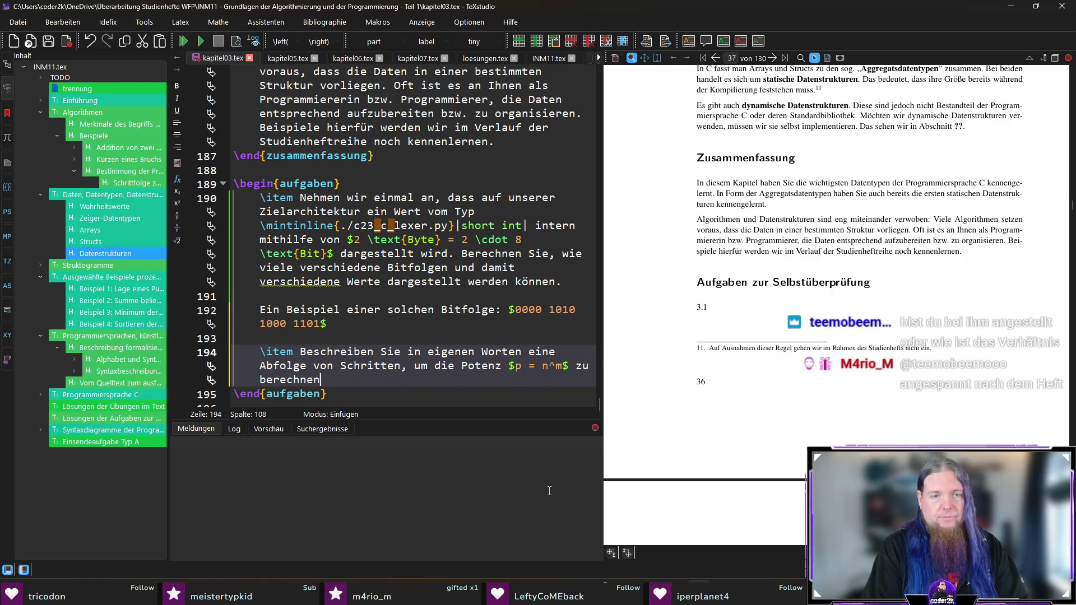
type(", wobei ")
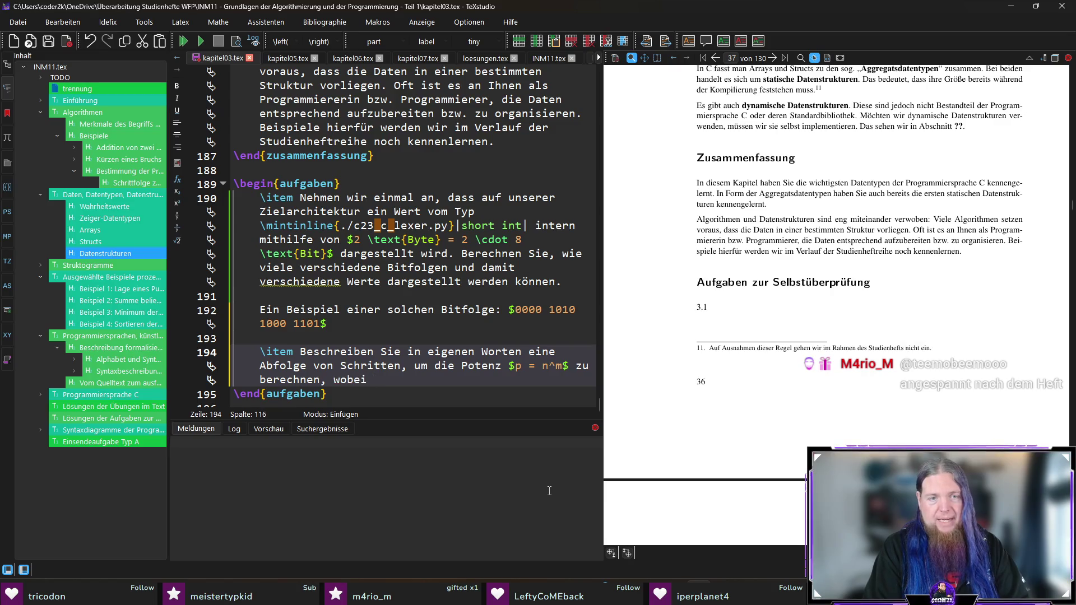
type("$n, m \\in \\")
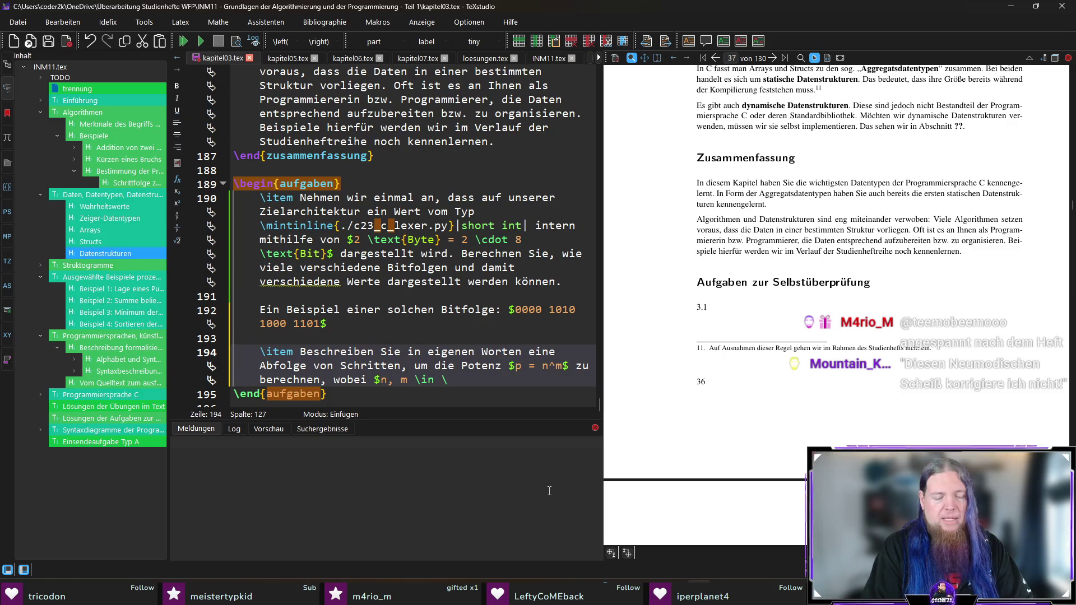
type("mathb")
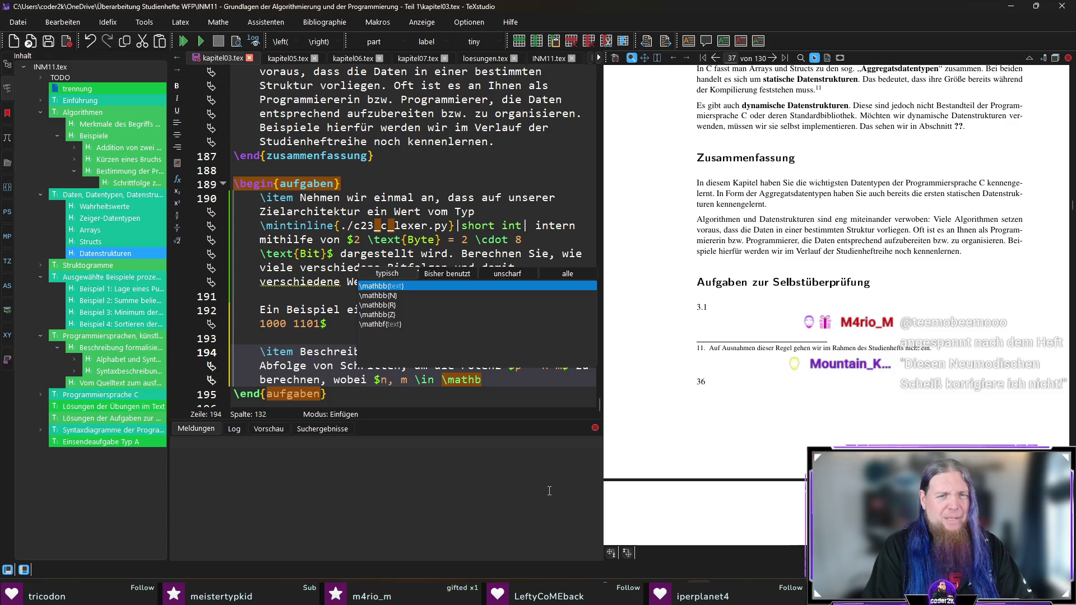
type("b{N")
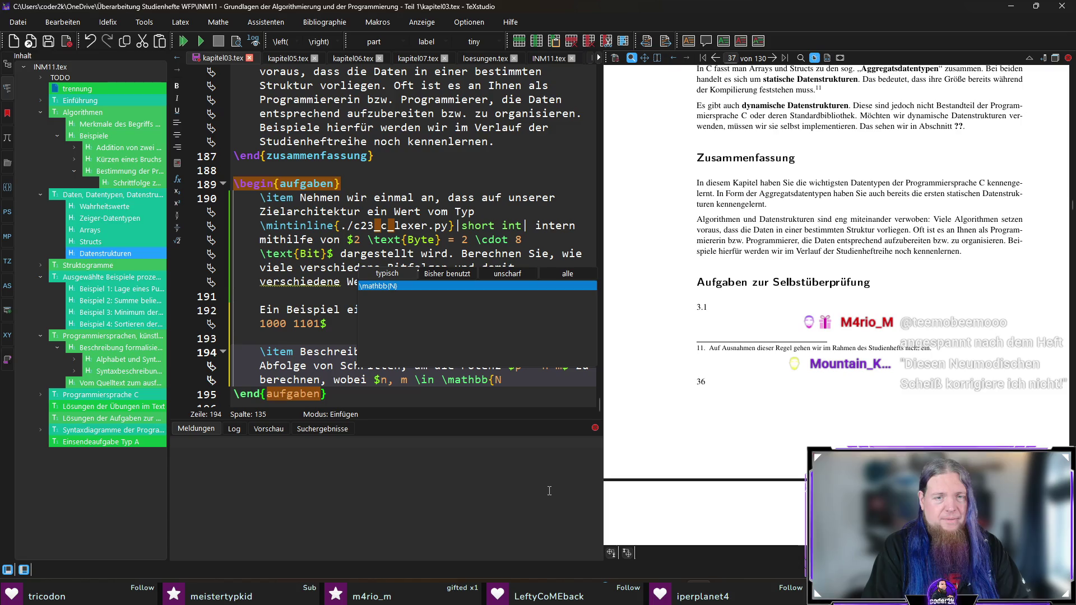
type("}")
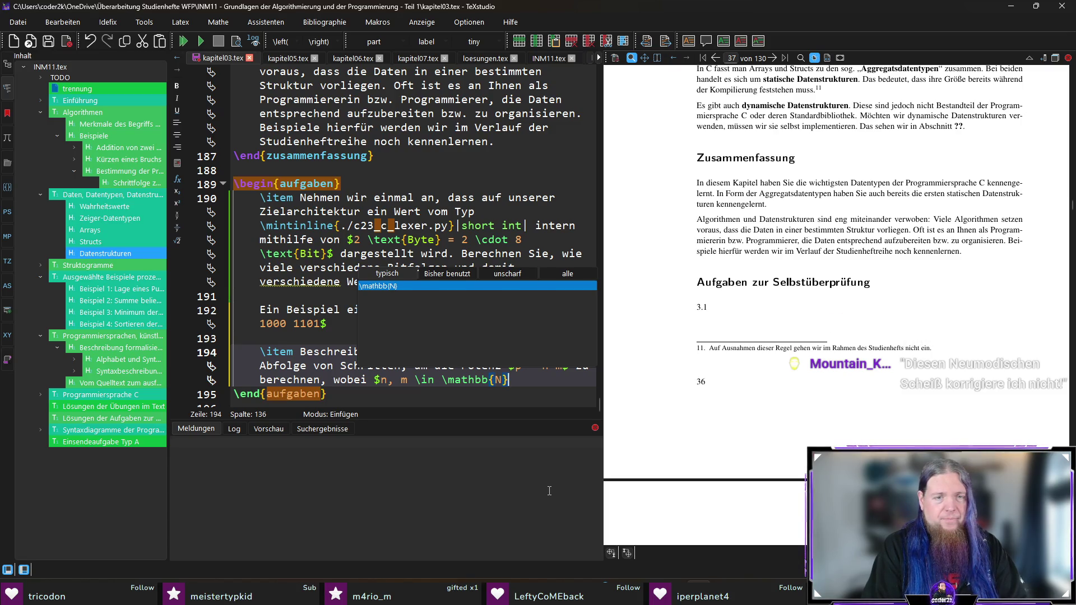
type("$")
key("Left")
key("Left")
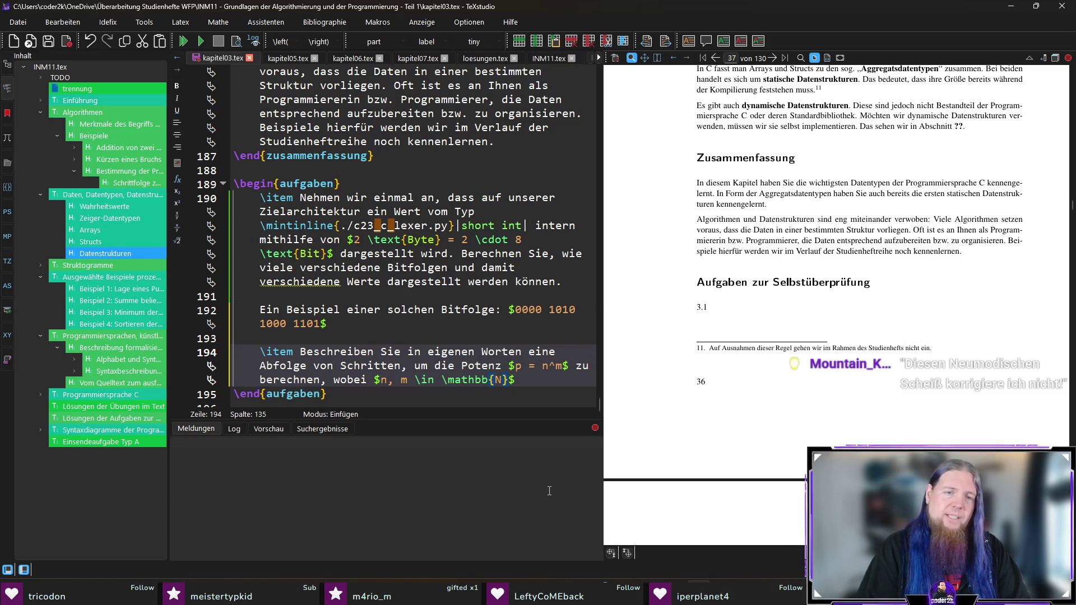
type("_0")
key("End")
type(".")
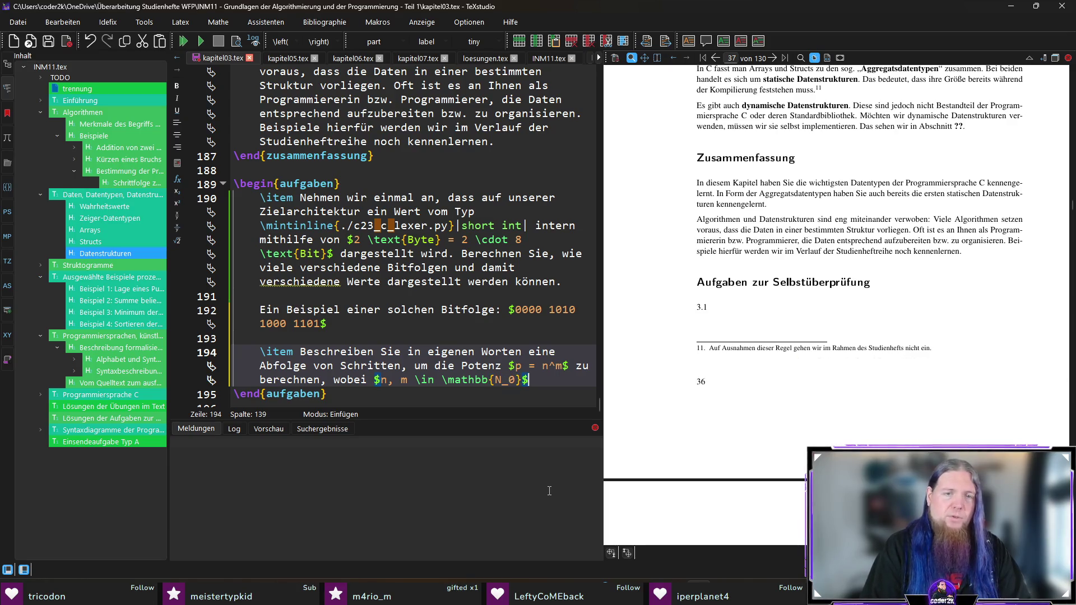
key("BackSpace")
type("gilt.")
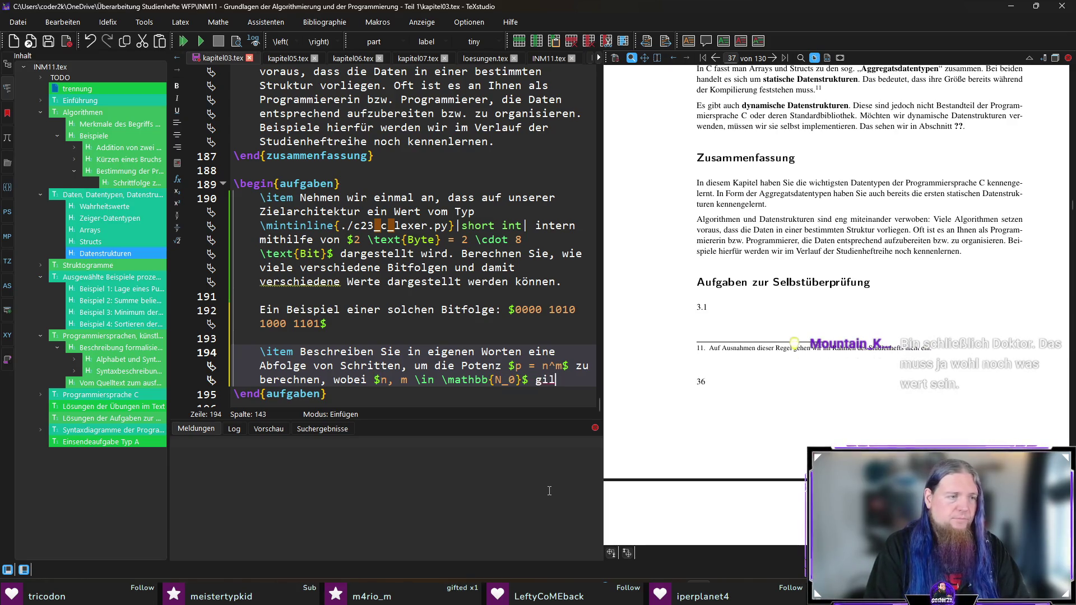
key("ctrl+s")
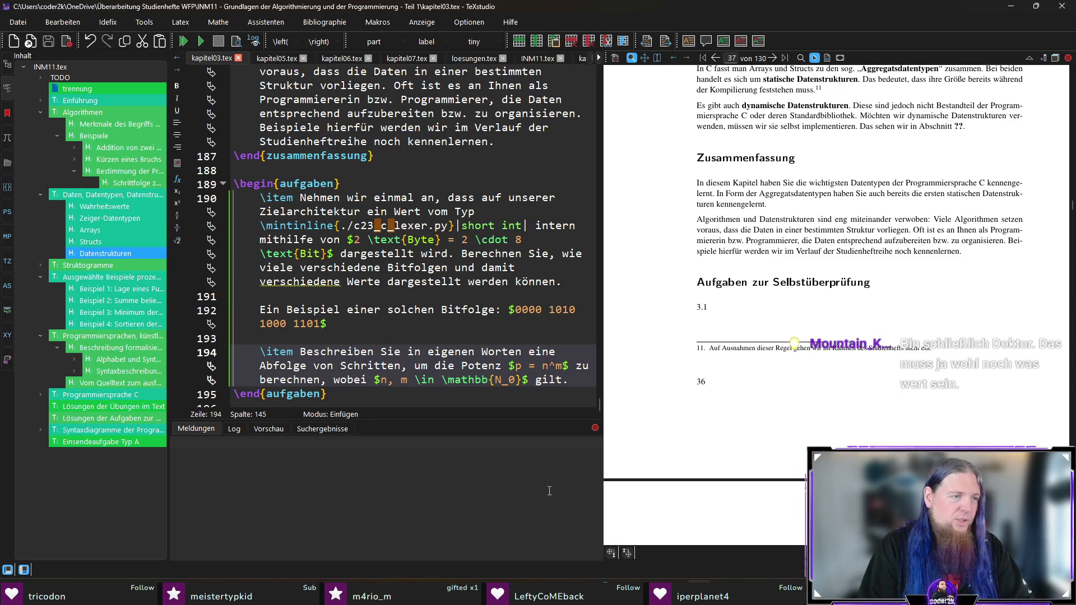
key("F5")
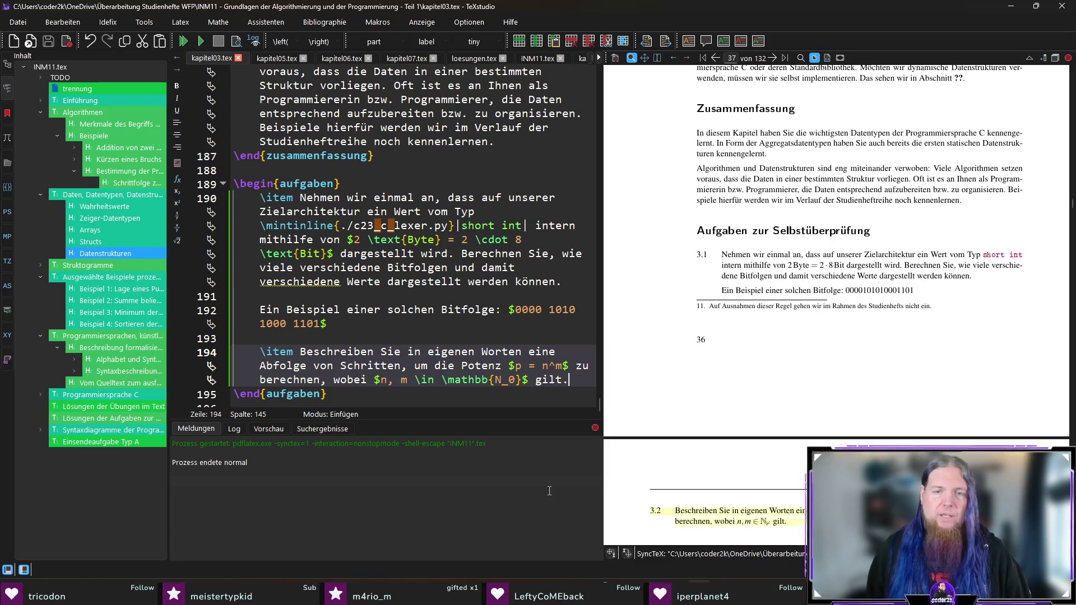
Move the _0 subscript outside the braces to give \mathbb{N}_0, then recompile
scroll(749, 431, "down", 1)
scroll(749, 431, "down", 2)
left_click_drag(762, 395, 773, 387)
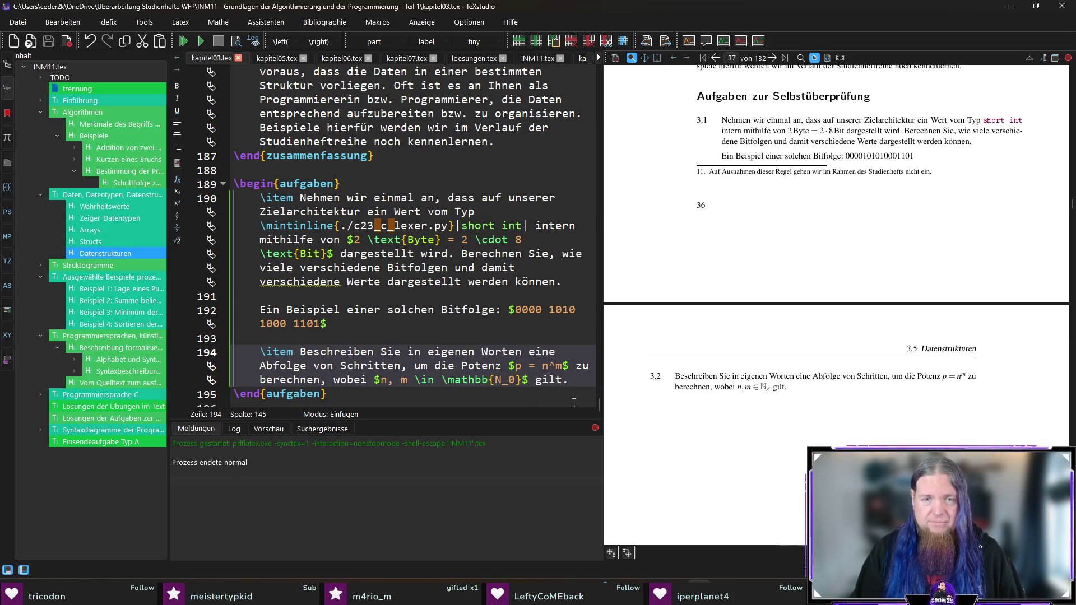
left_click(516, 386)
left_click_drag(772, 401, 763, 384)
key("BackSpace")
key("BackSpace")
key("Right")
type("_0")
key("F5")
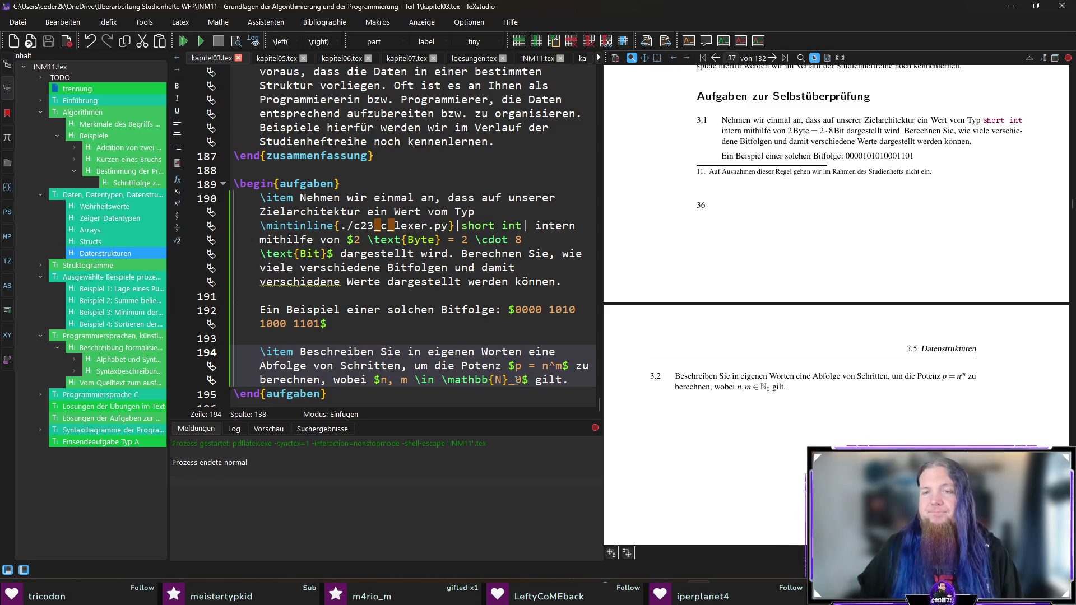
Add a full stop after 'gilt' at the end of exercise 3.2
mouse_move(944, 377)
left_mouse_down()
mouse_move(955, 376)
mouse_move(795, 381)
mouse_move(760, 395)
left_mouse_up()
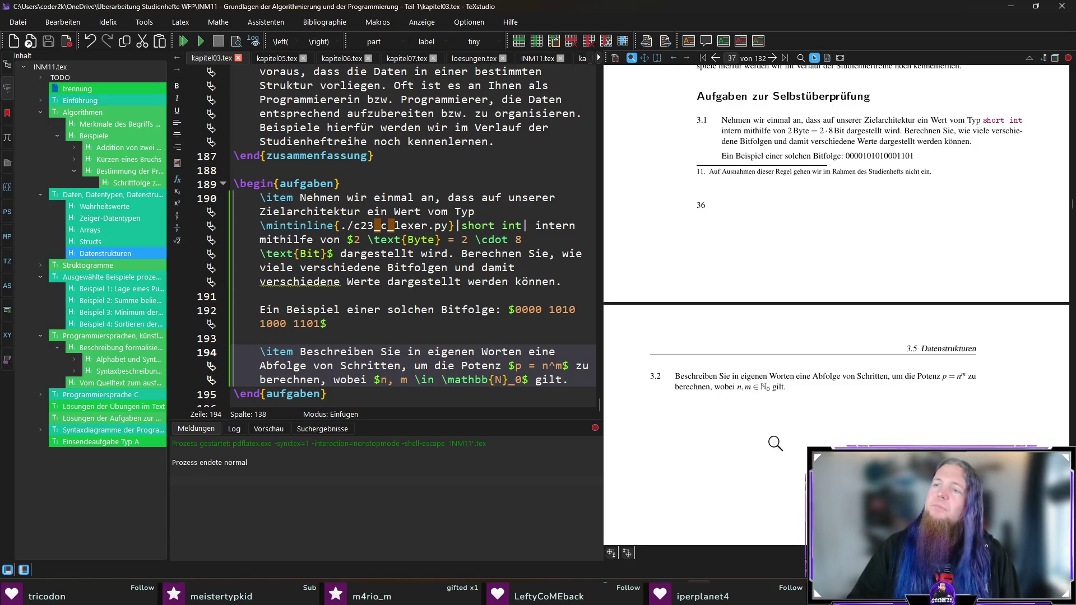
left_click(564, 382)
type(".")
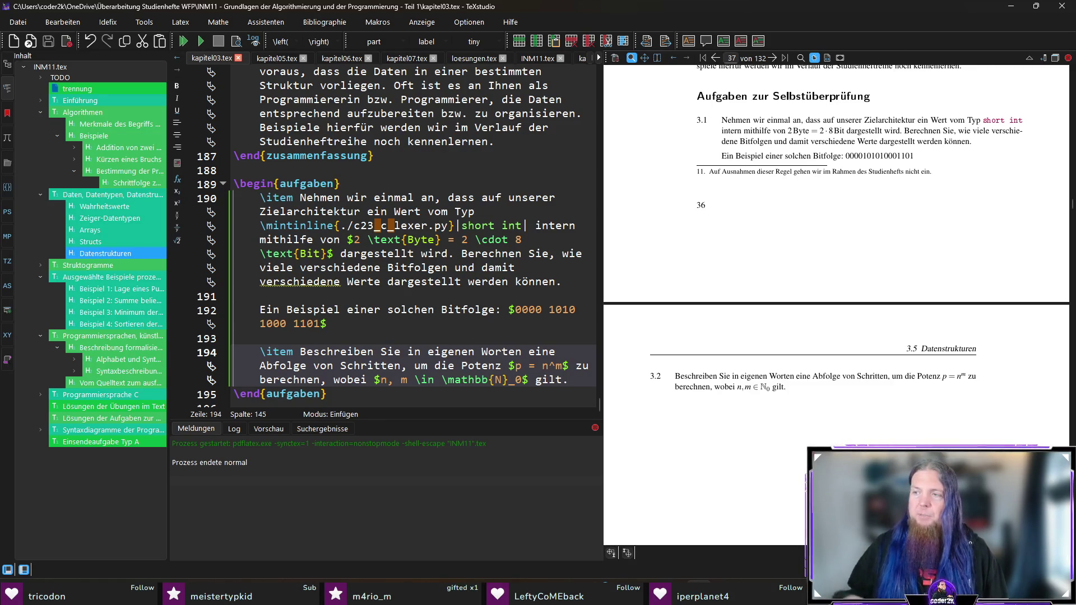
scroll(577, 370, "down", 1)
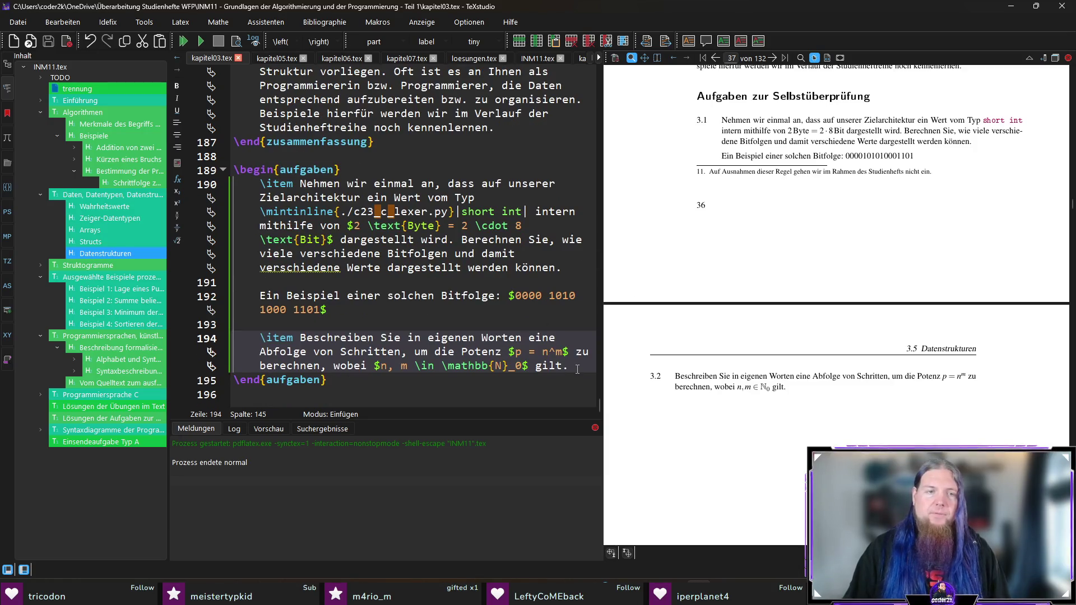
Add a third \item containing "Der" < "Zu", capitalising Zu
key("Return")
key("Return")
type("\\item")
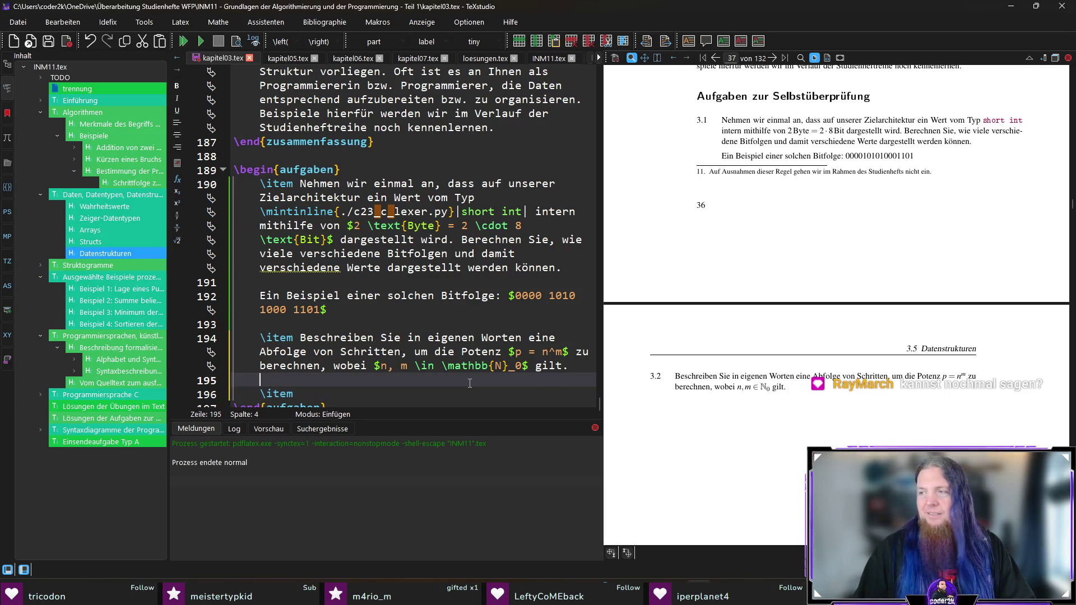
type("\"Der\" ")
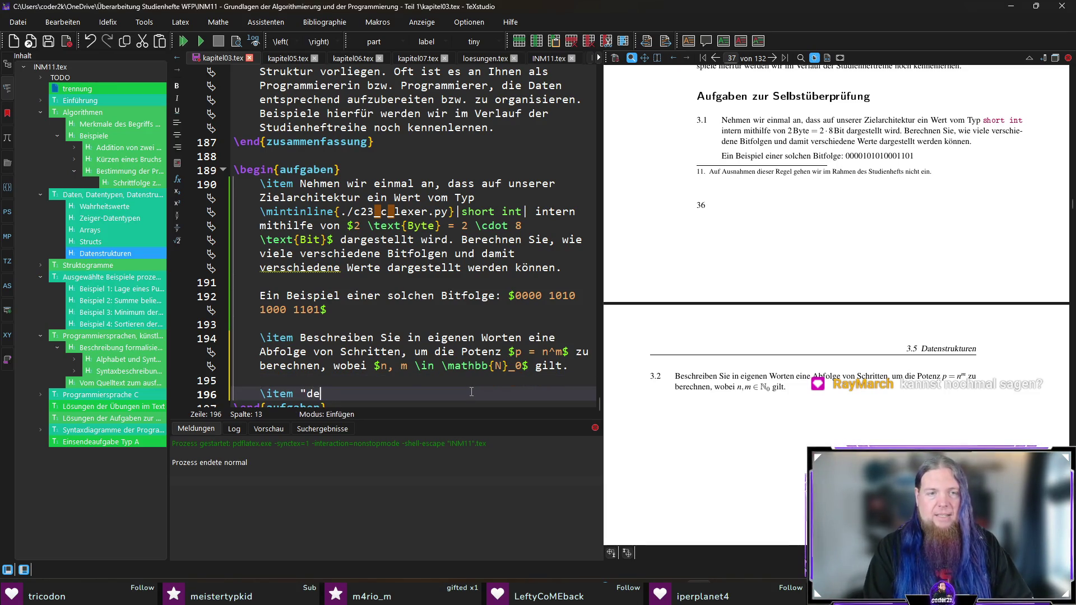
type("\"zu\"")
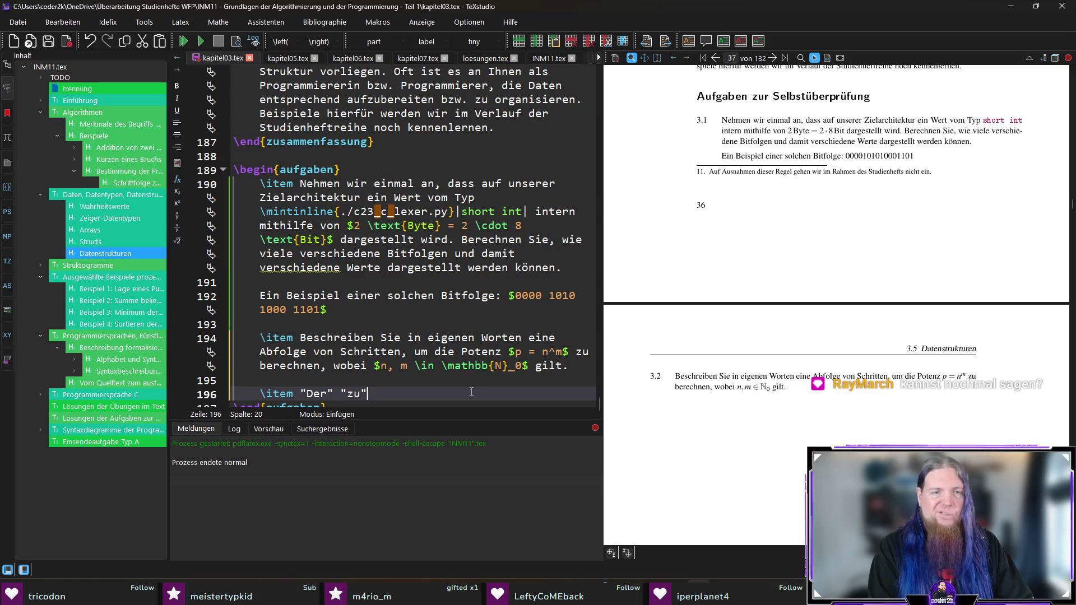
key("Left")
key("Left")
key("BackSpace")
type("Z")
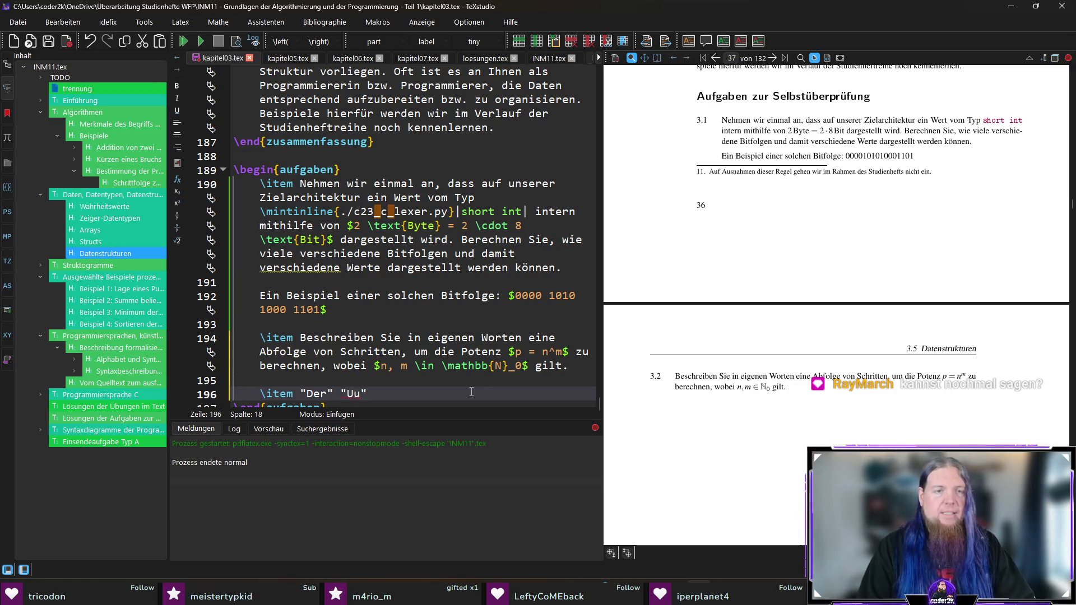
key("Left")
key("Left")
type("<")
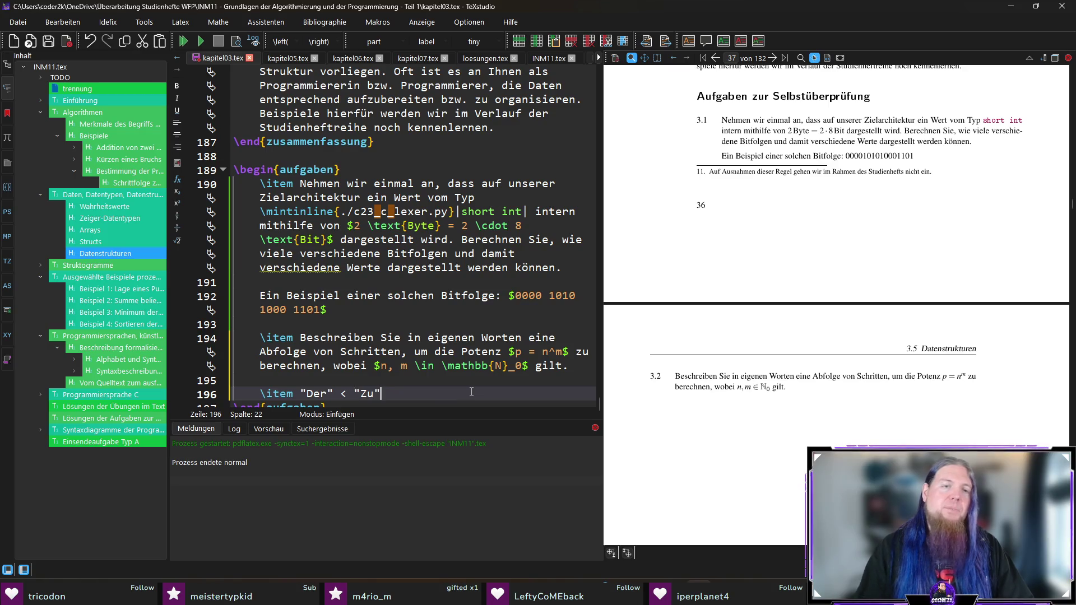
scroll(471, 392, "down", 1)
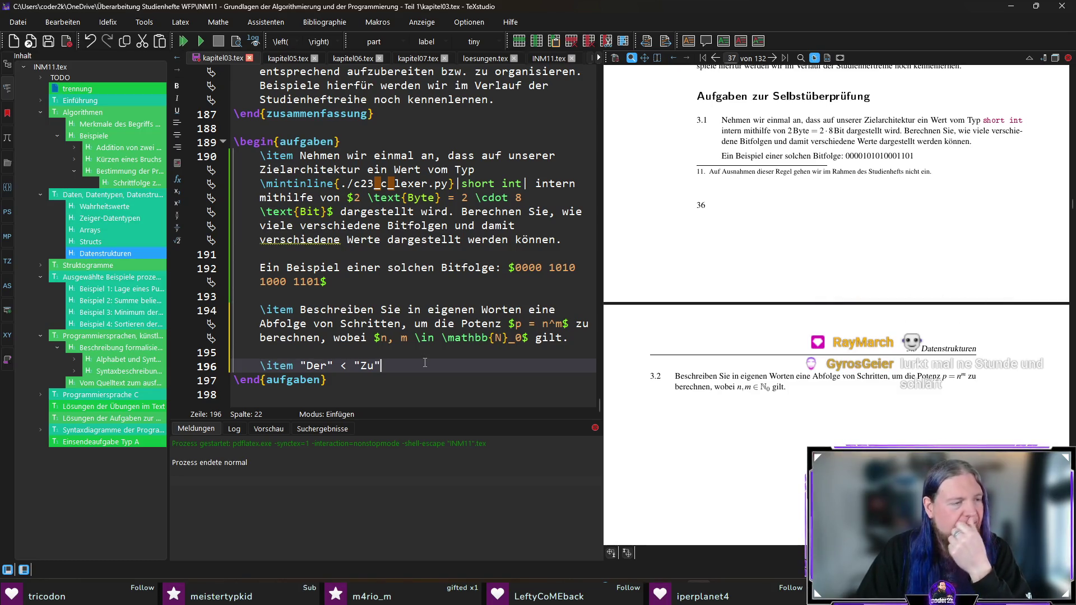
key("shift+Left")
key("shift+Left")
key("shift+Left")
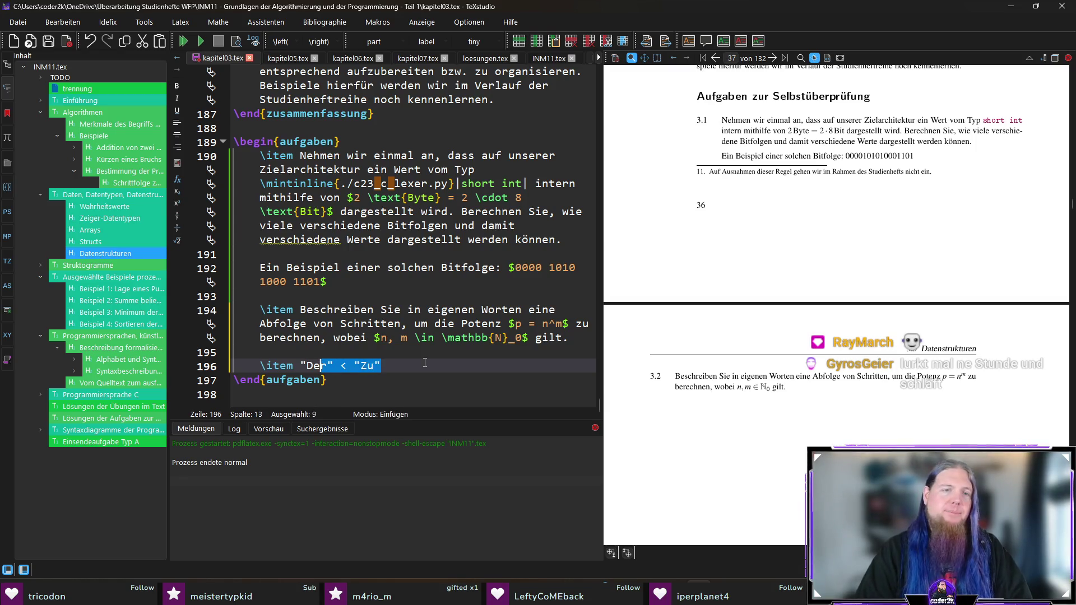
Delete the selected "Der" < "Zu" text on line 196
key("Delete")
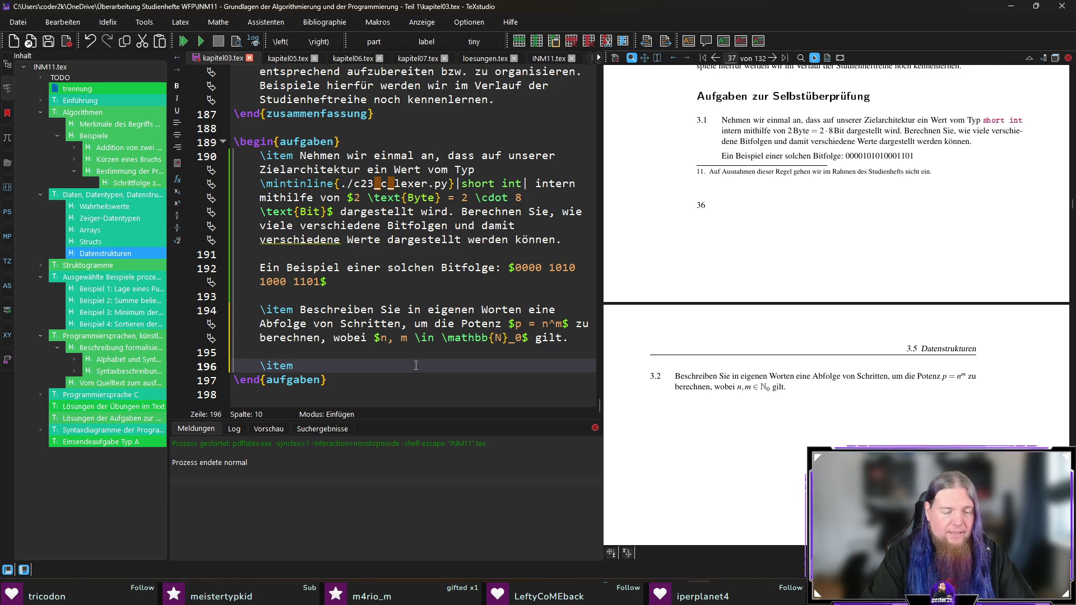
Type 'Recherchieren Sie im Internet, was man unter einem „lexikografischen Vergleich“' and clear the stray backticks around the quote
type("Recherchieren ")
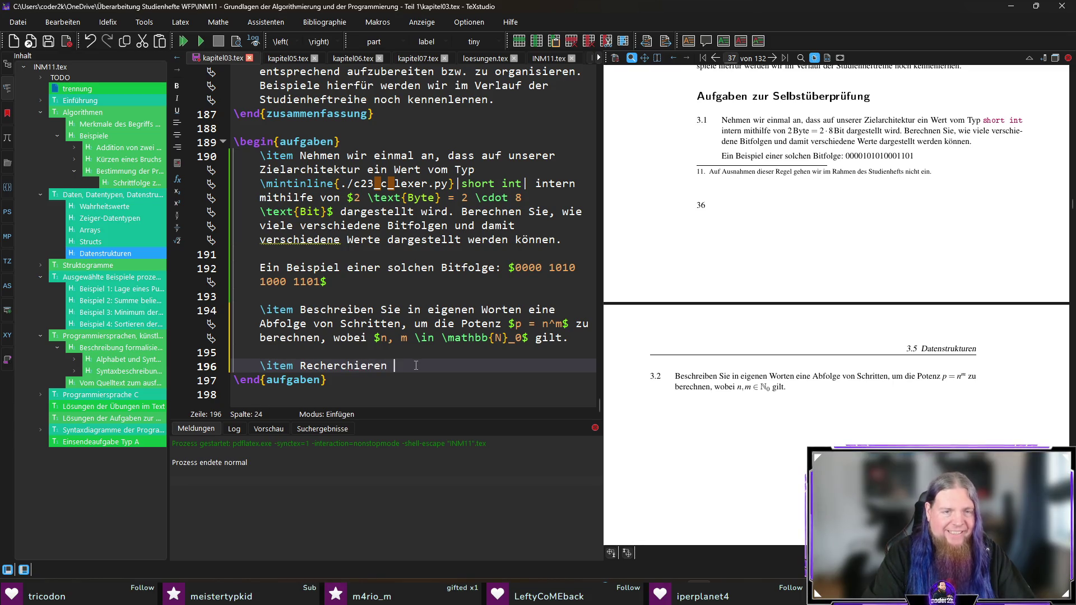
type("Sie im Internet, w")
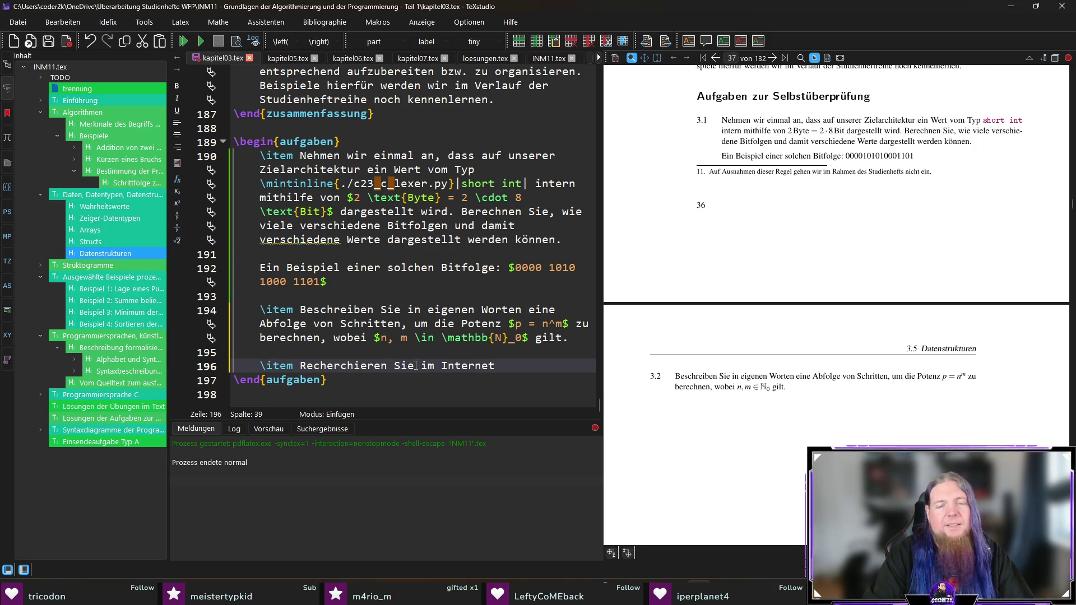
type("as man unter einem ")
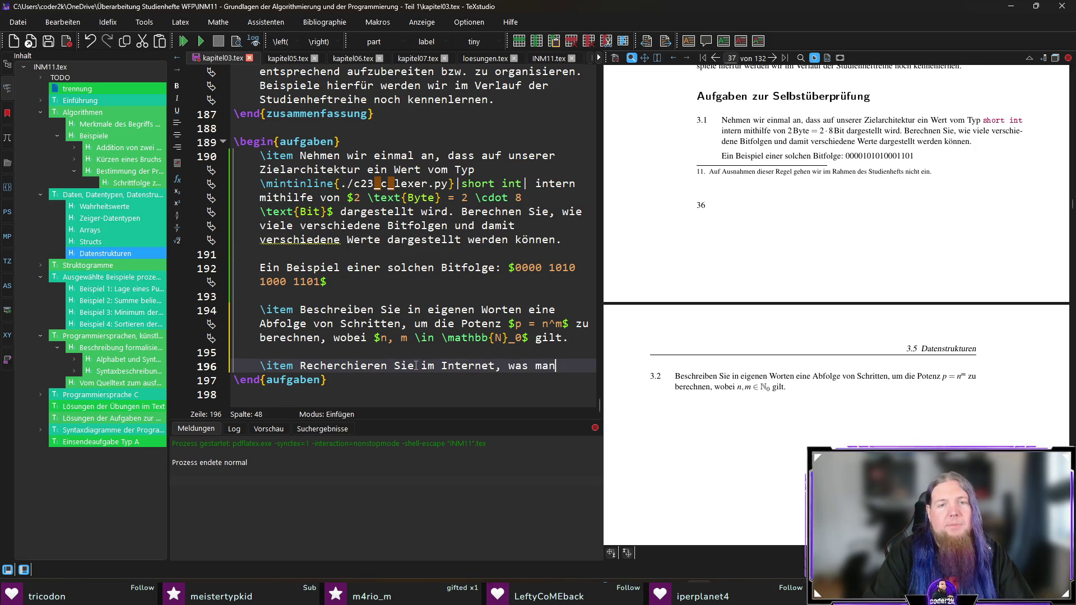
type("„lexikografischen Vergleich“")
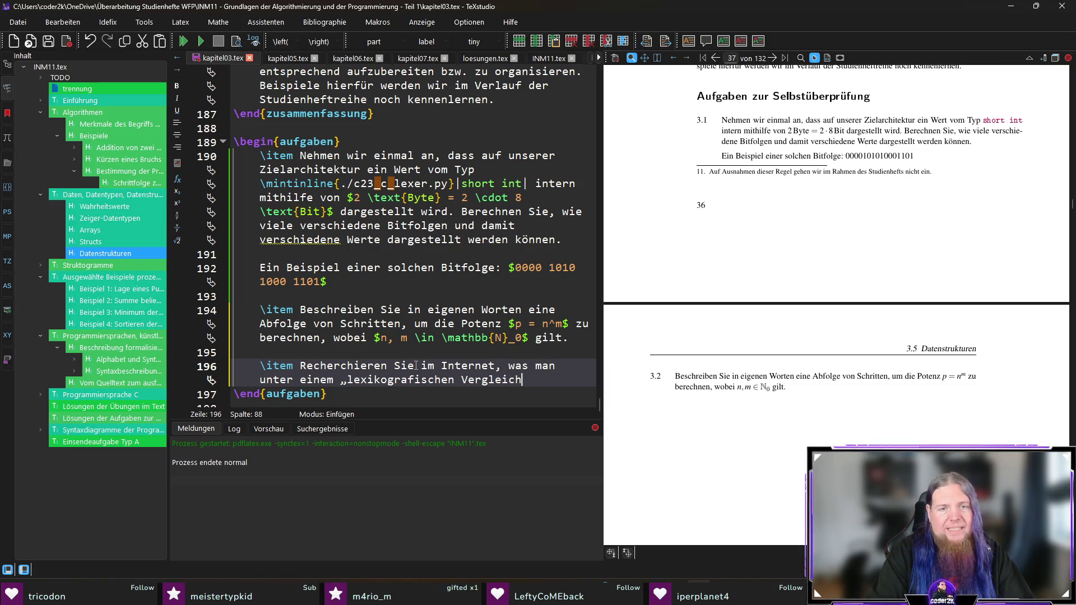
type("`vers")
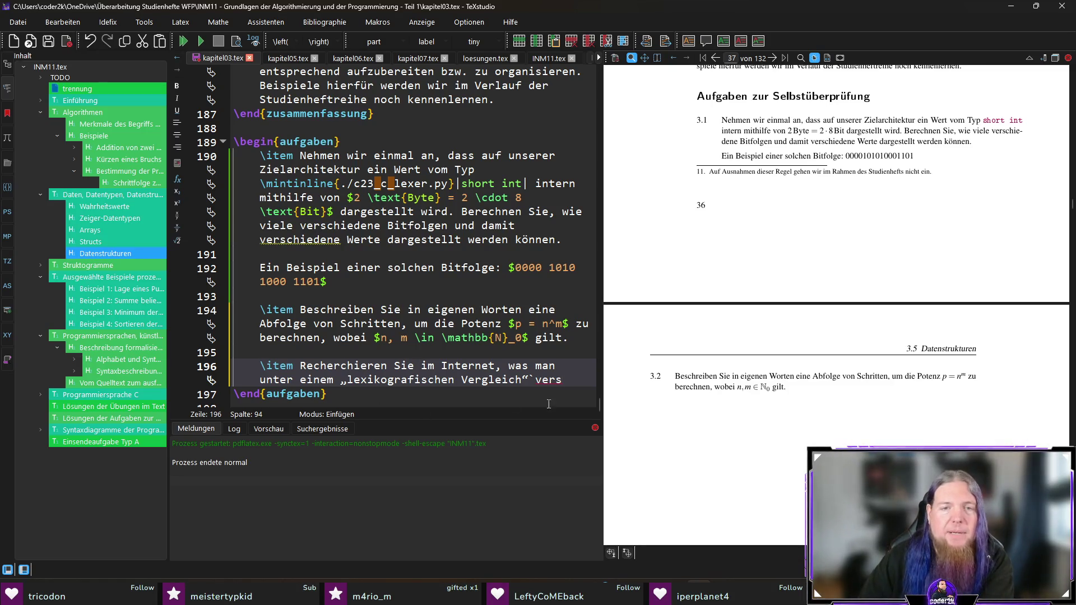
left_click(529, 380)
key("shift+Right")
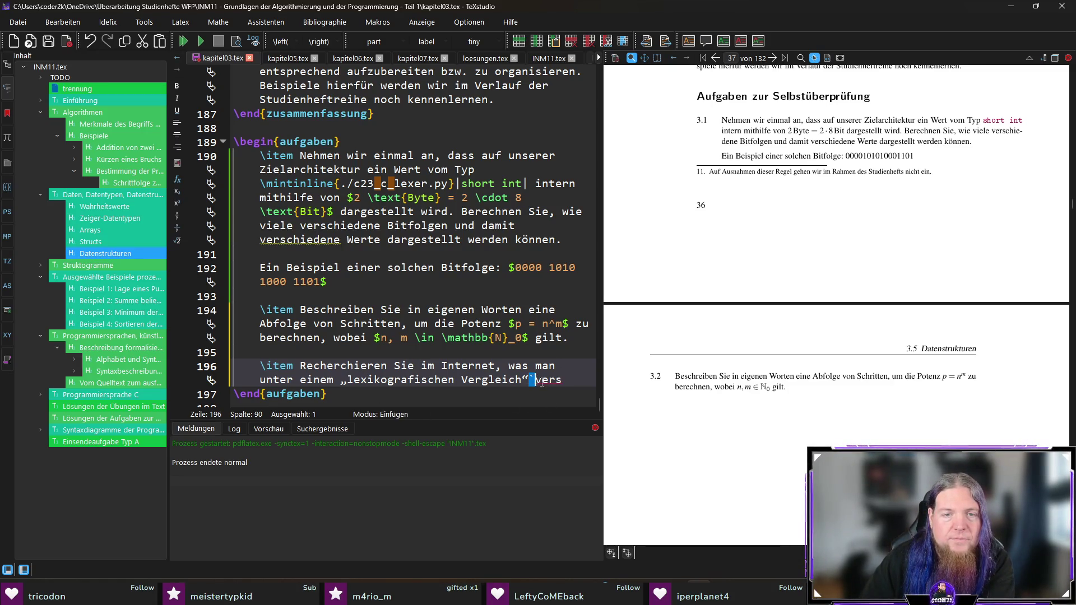
double_click(525, 381)
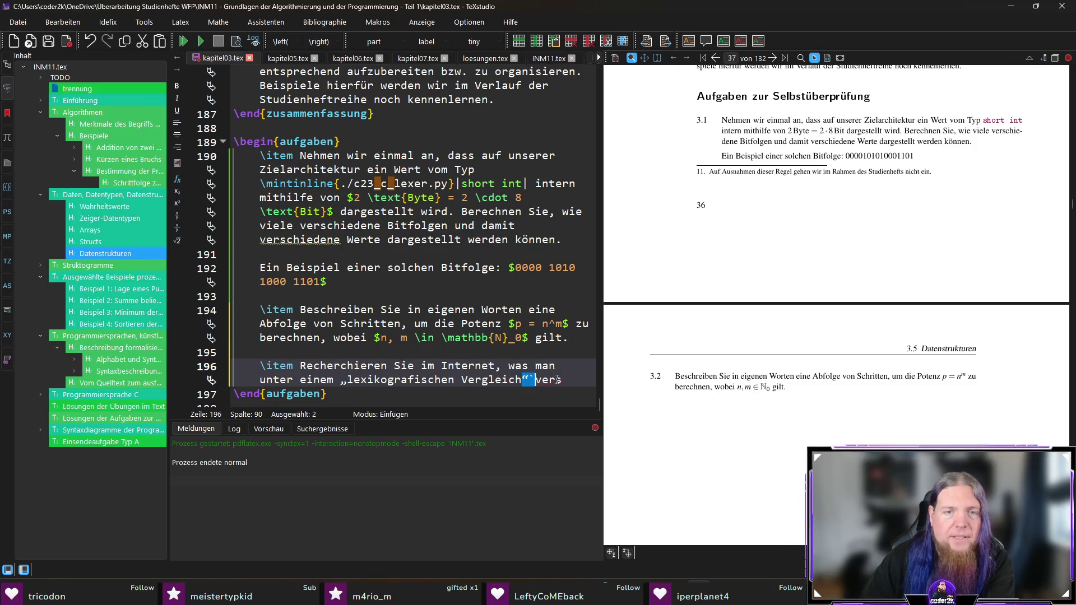
left_click(572, 380, "shift")
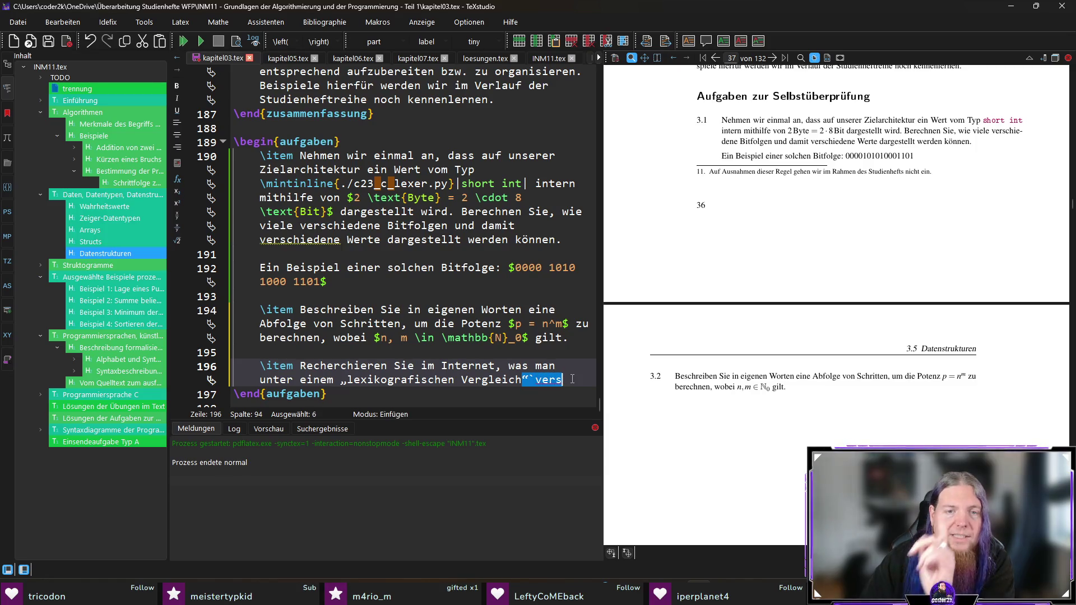
left_click(572, 380)
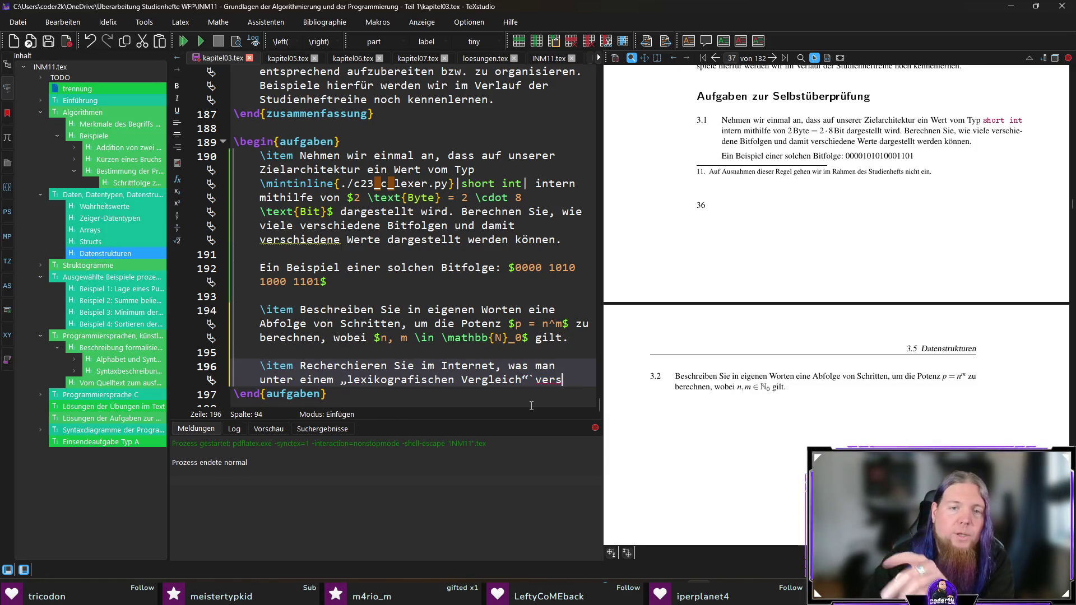
key("ctrl+Left")
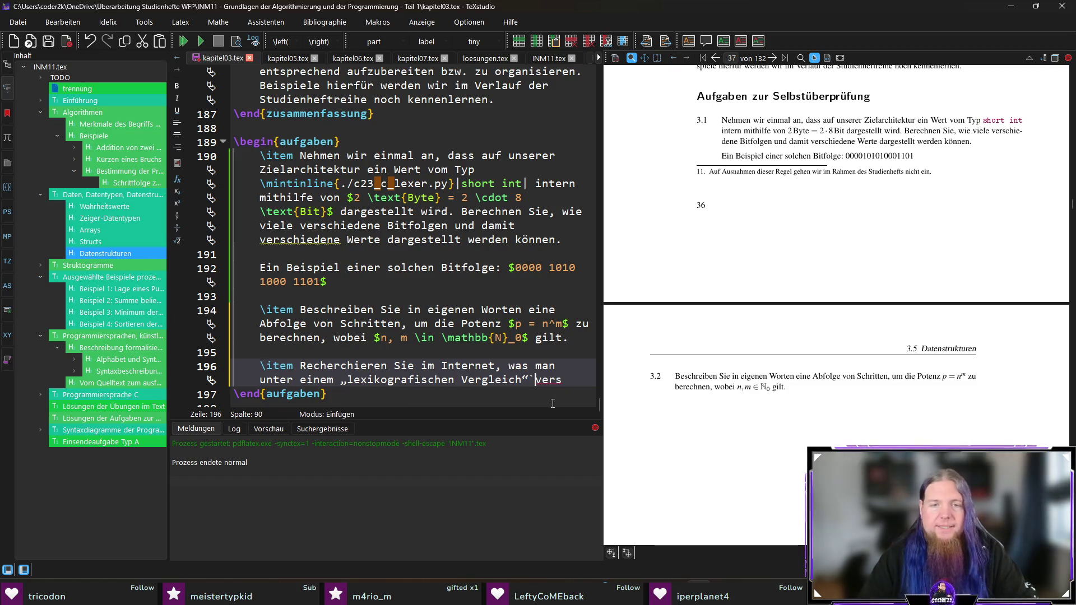
type("`")
key("BackSpace")
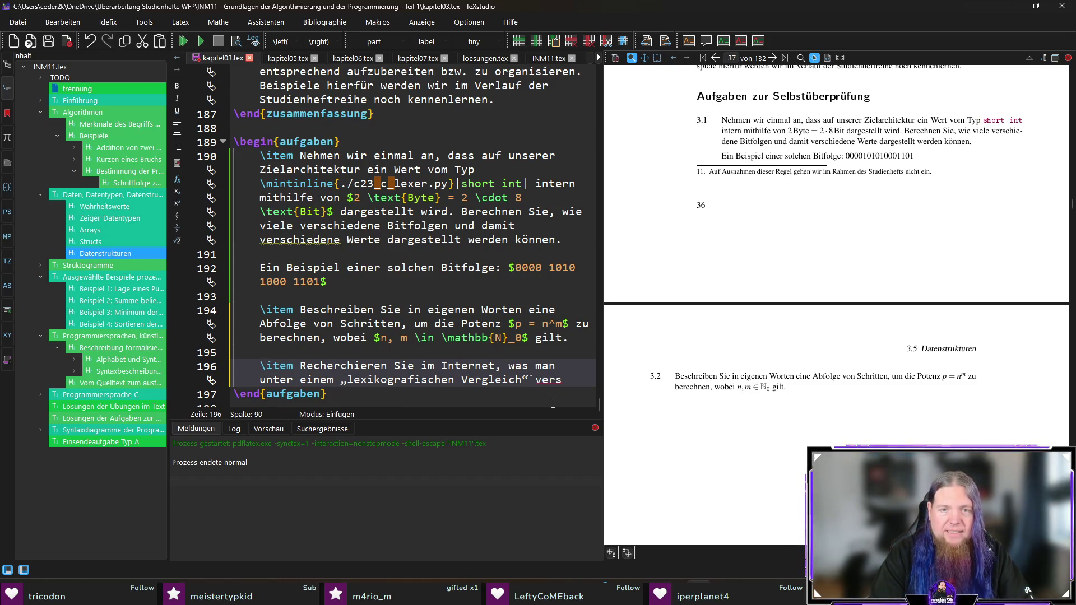
key("BackSpace")
key("BackSpace")
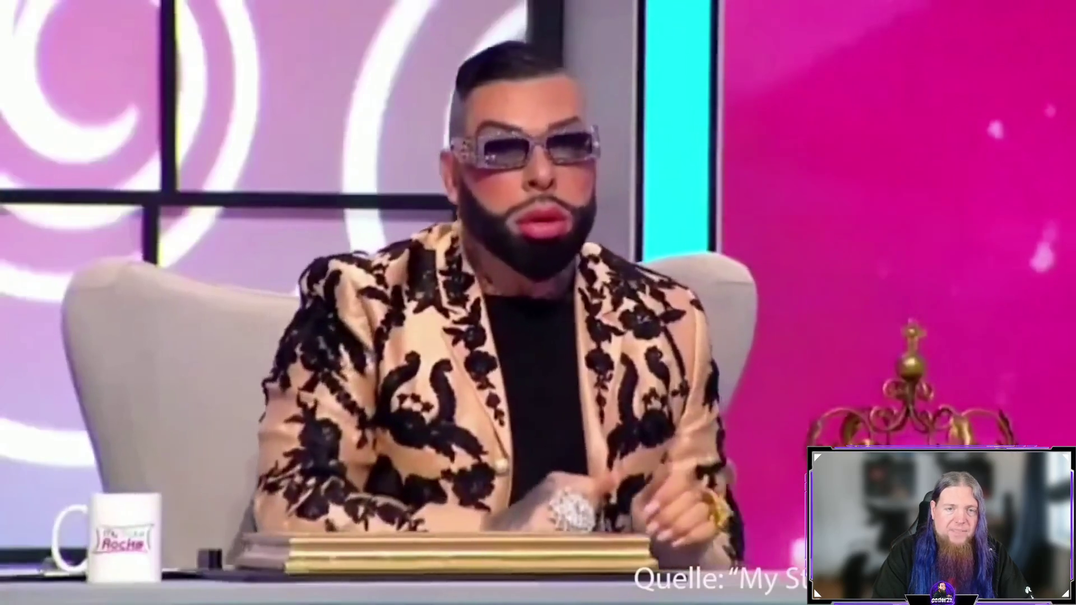
Retype the backtick so „lexikografischen Vergleich“ ends in a clean closing quote before 'vers'
type("`")
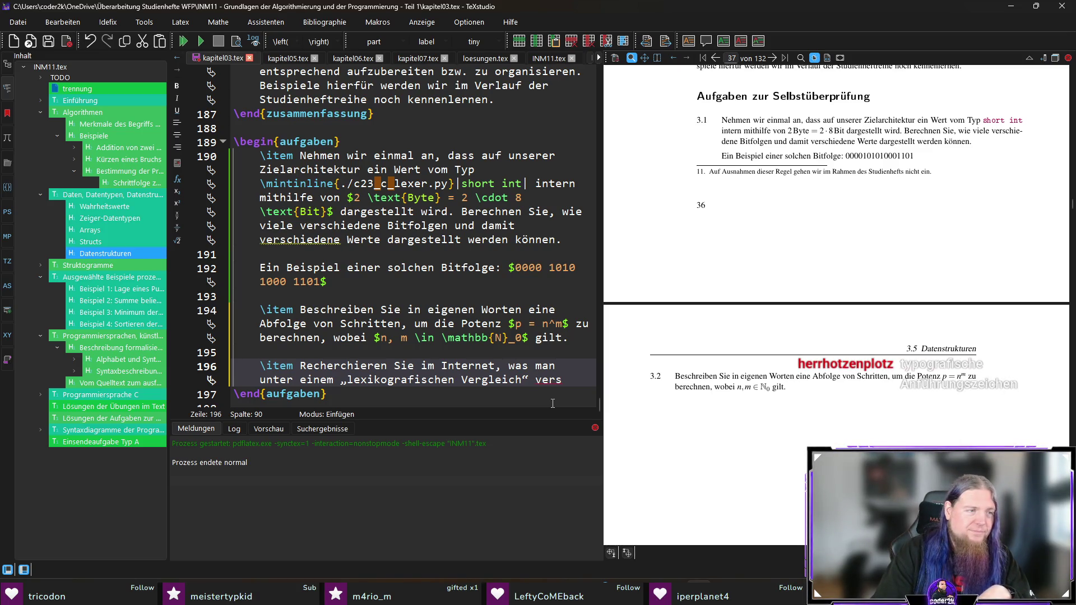
Complete the first sentence of the third exercise with 'versteht.'
key("End")
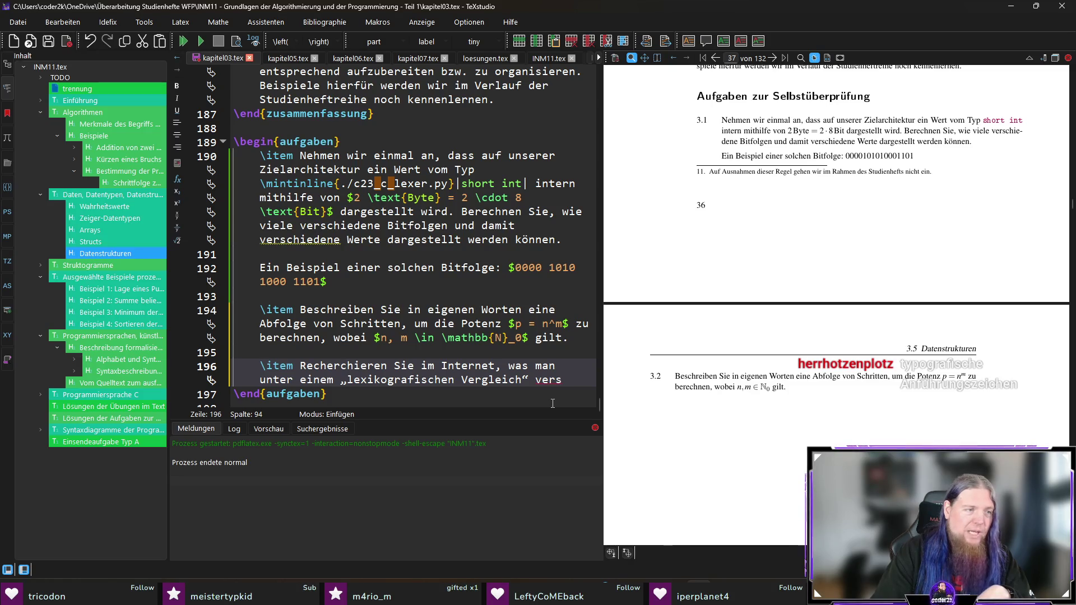
key("Left")
key("Left")
key("Left")
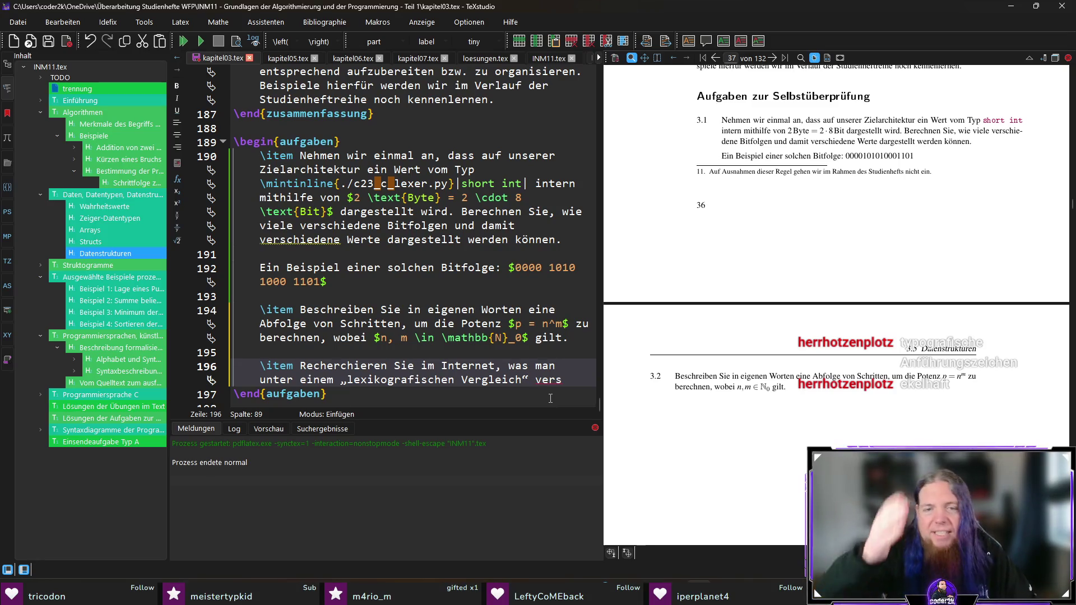
scroll(540, 342, "down", 1)
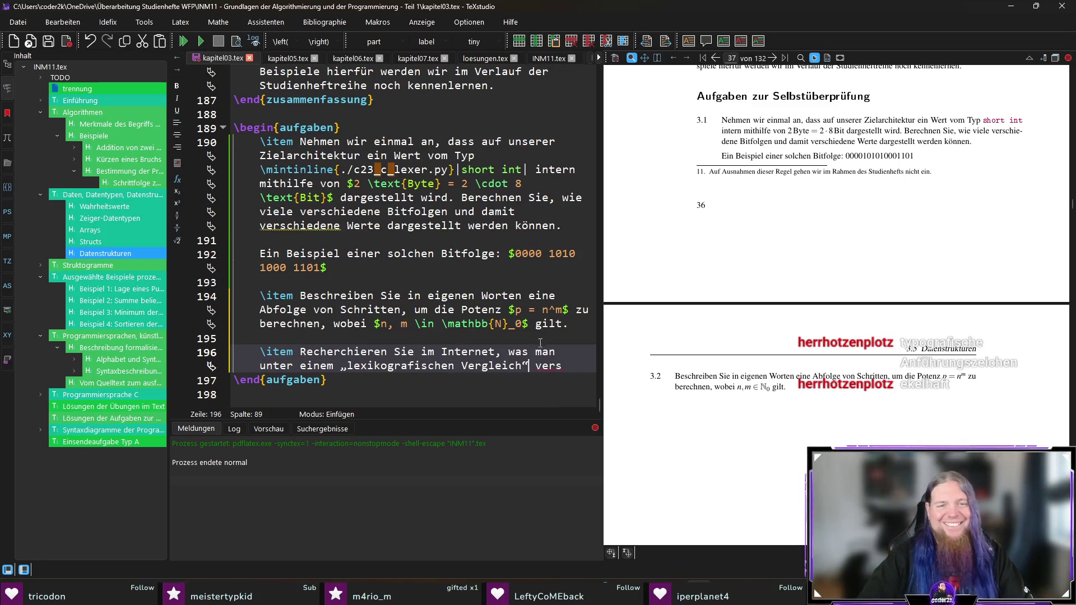
key("End")
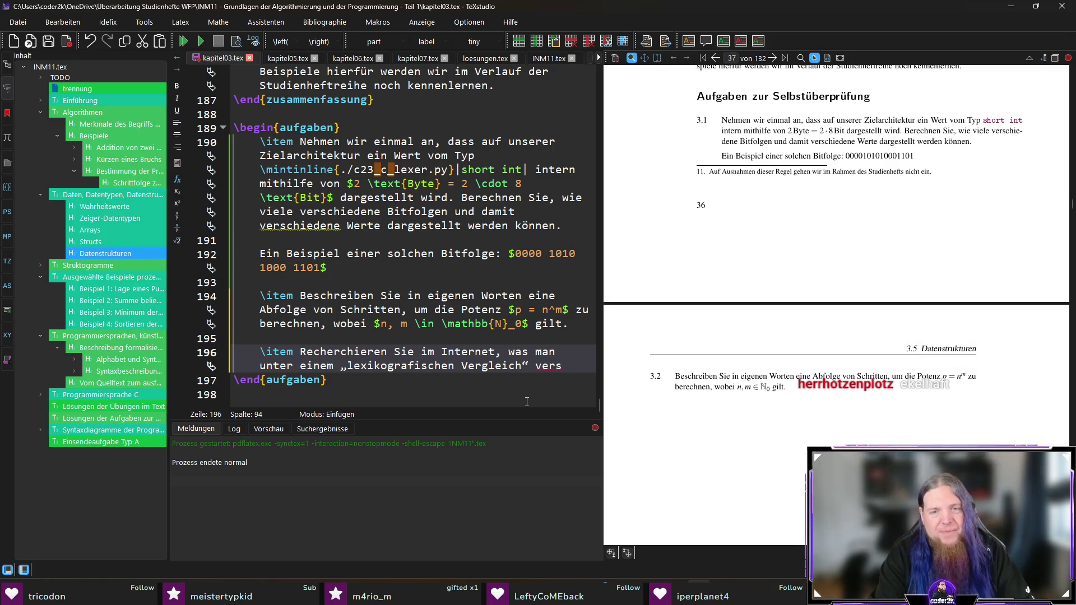
type("teht.")
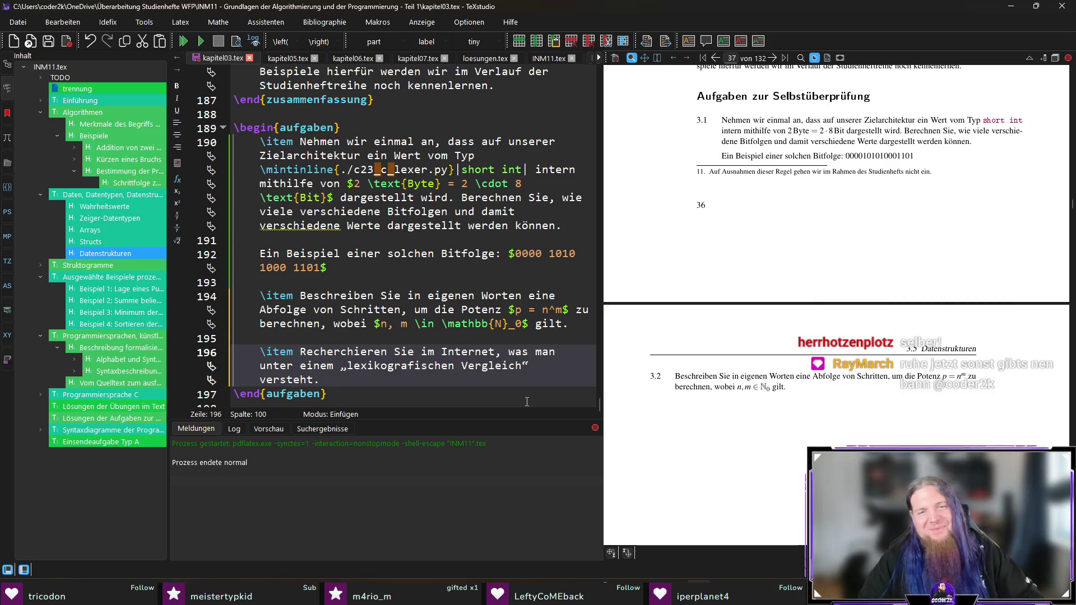
Begin the follow-up sentence 'Nehmen Sie an, dass jedem' in the third exercise
double_click(345, 367)
key("End")
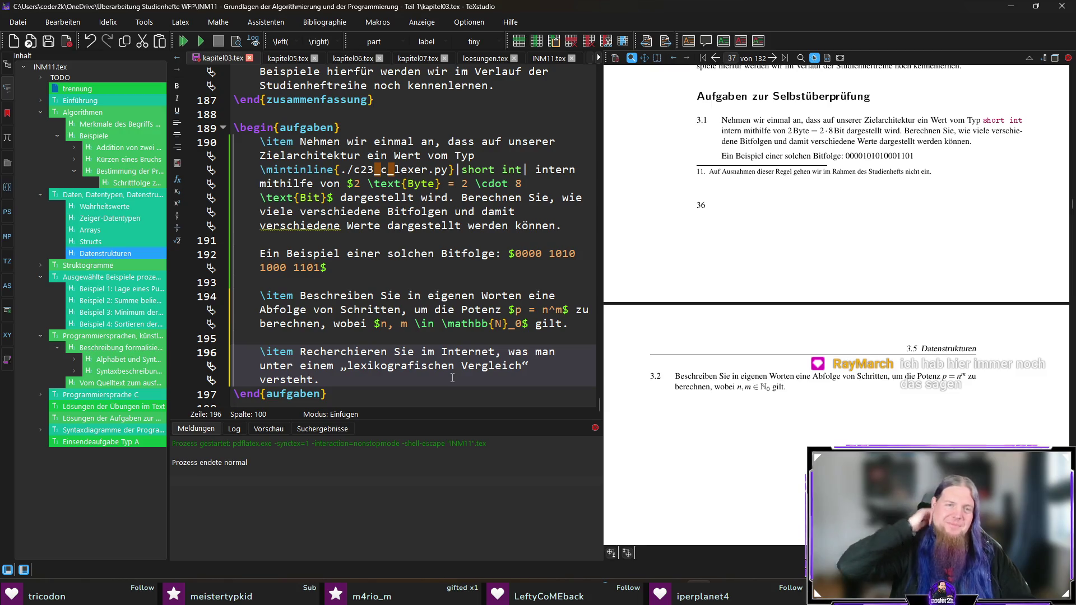
scroll(492, 352, "down", 1)
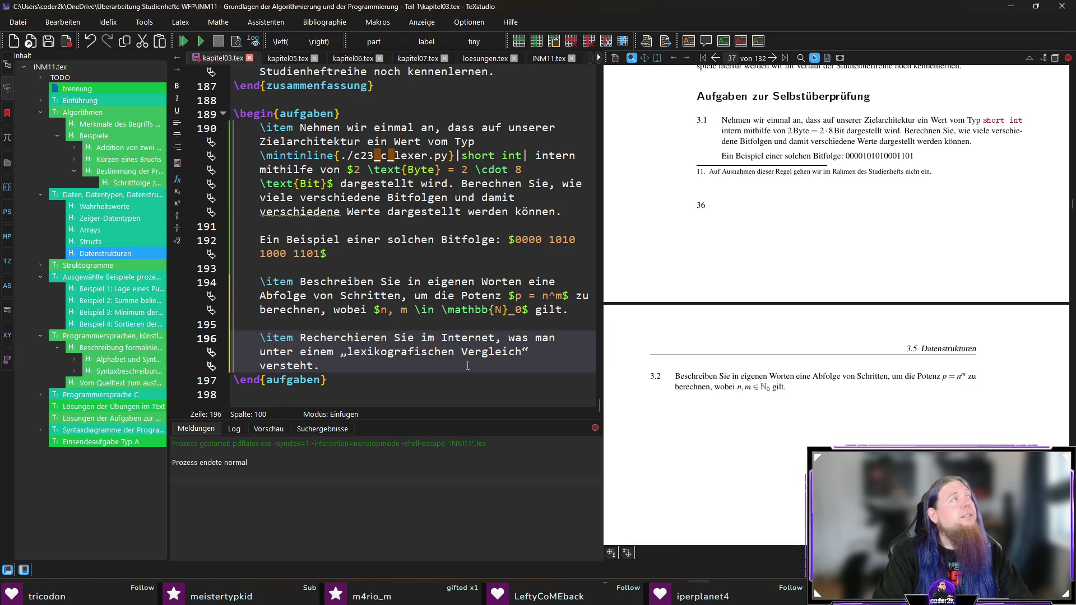
type("Nehmen Sie ")
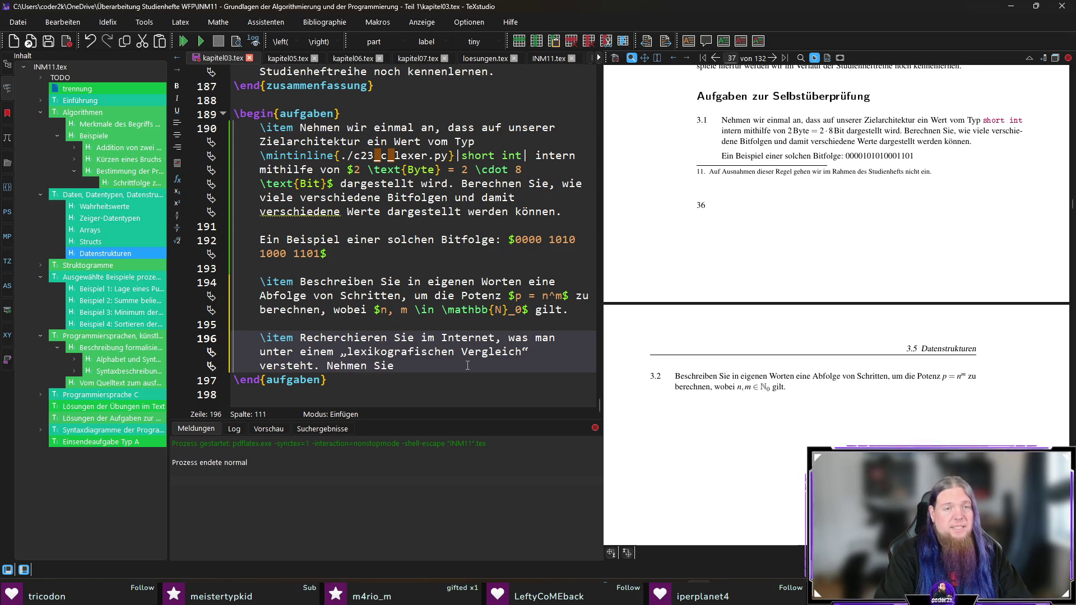
type("an, dass je")
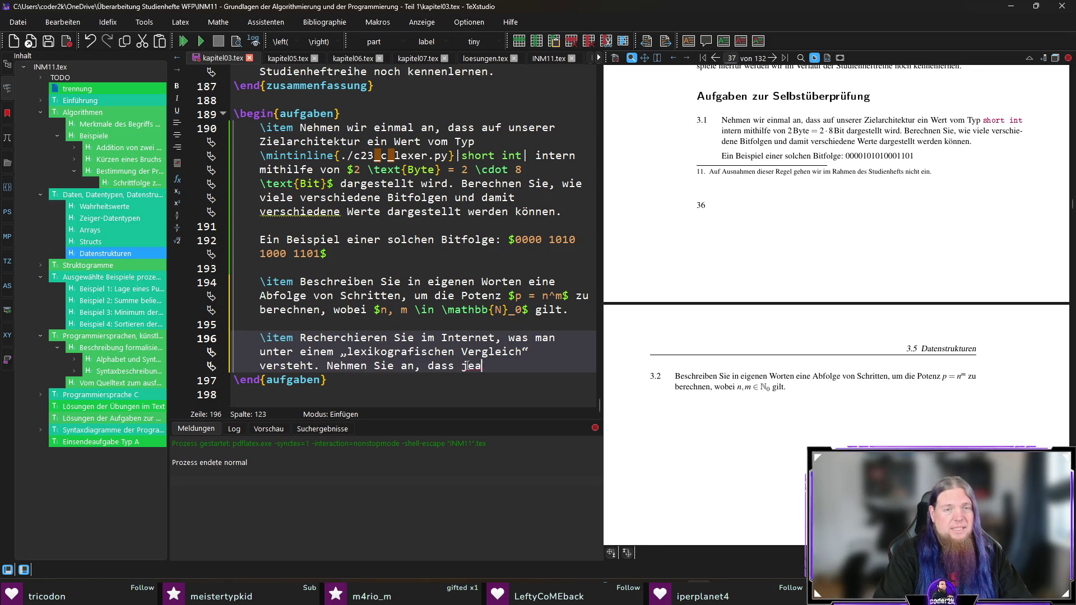
type("dem")
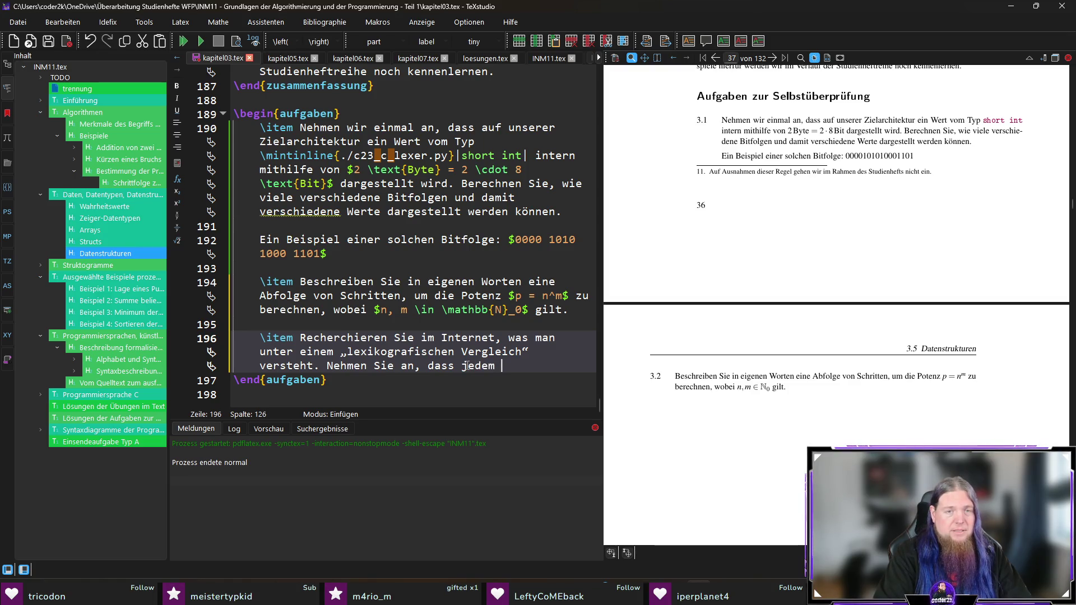
Insert 'im Folgenden' and state that each character gets its numeric value from the ASCII-Tabelle (findable on the Internet)
left_click(466, 366)
type("im Folgenden")
key("End")
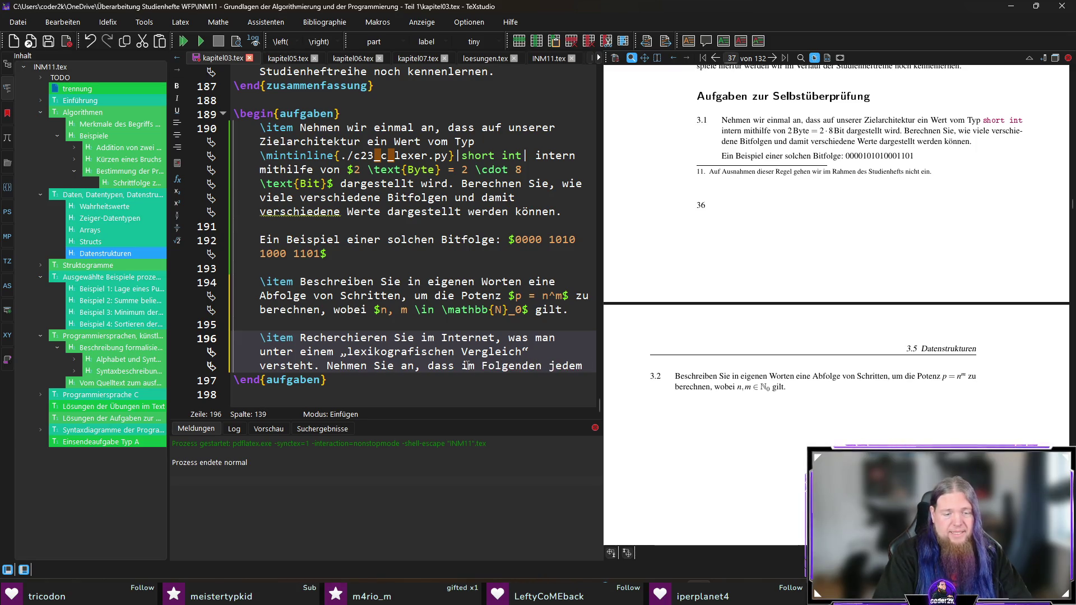
type("Zeichen ")
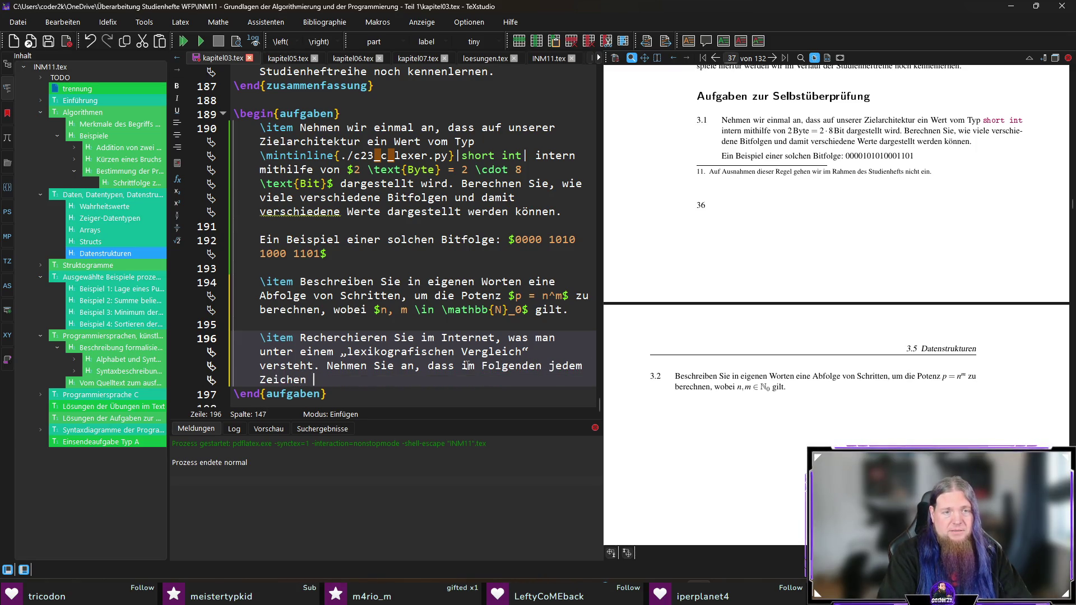
type("sein zugehörige")
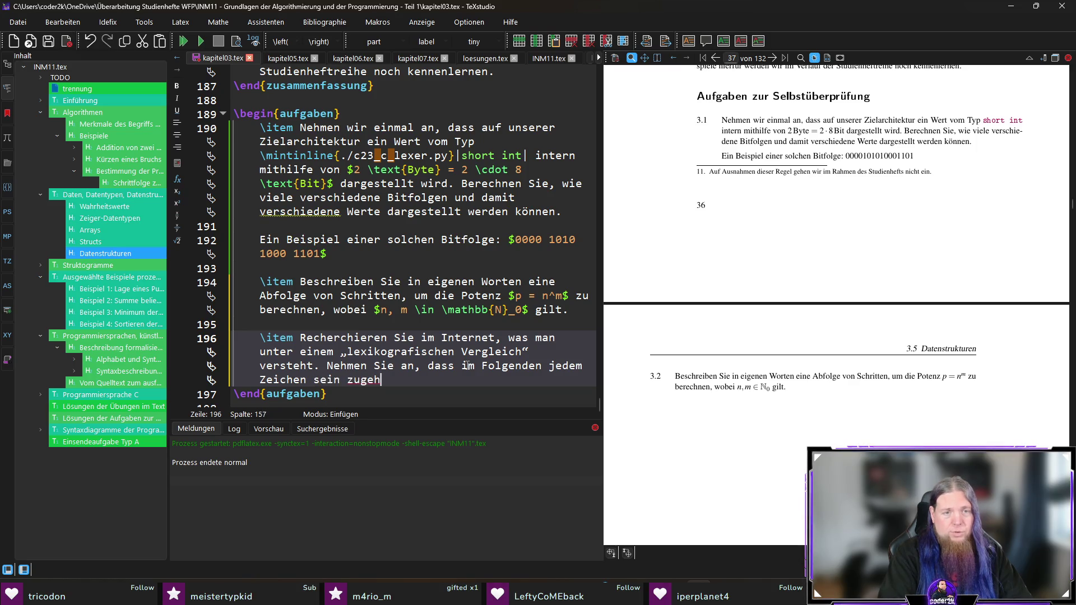
type("r numerisc")
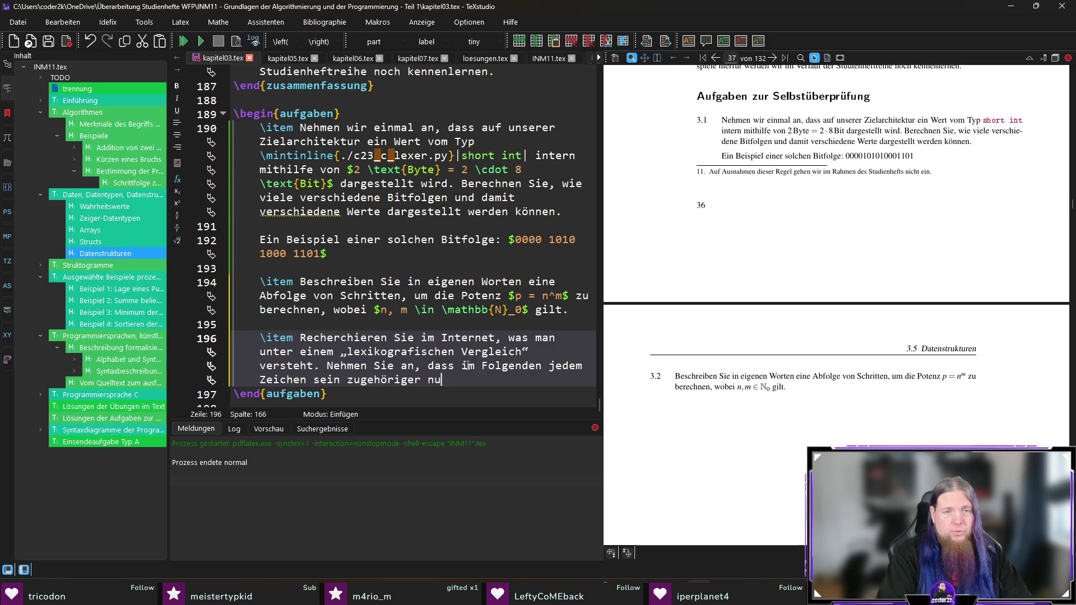
type("her Wert aus der AS")
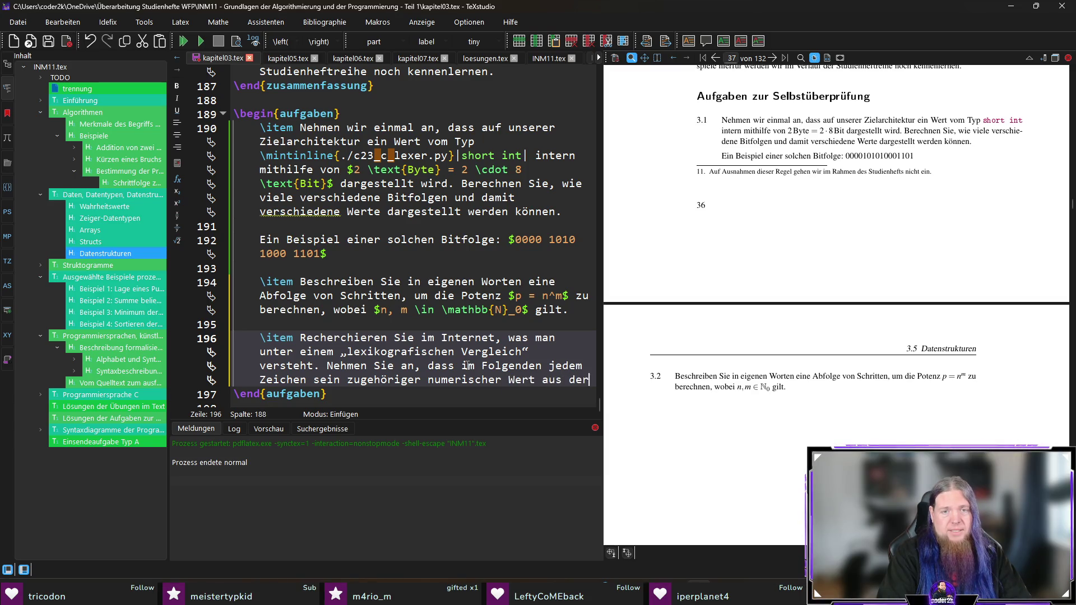
type("CII-Code")
key("BackSpace")
key("BackSpace")
key("BackSpace")
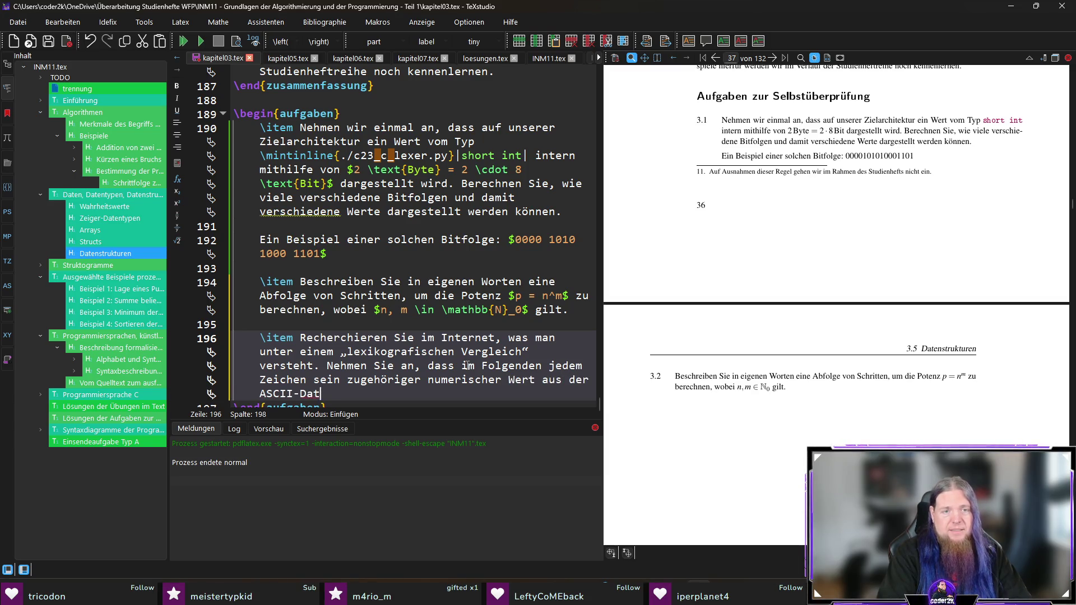
type("Tabelle z")
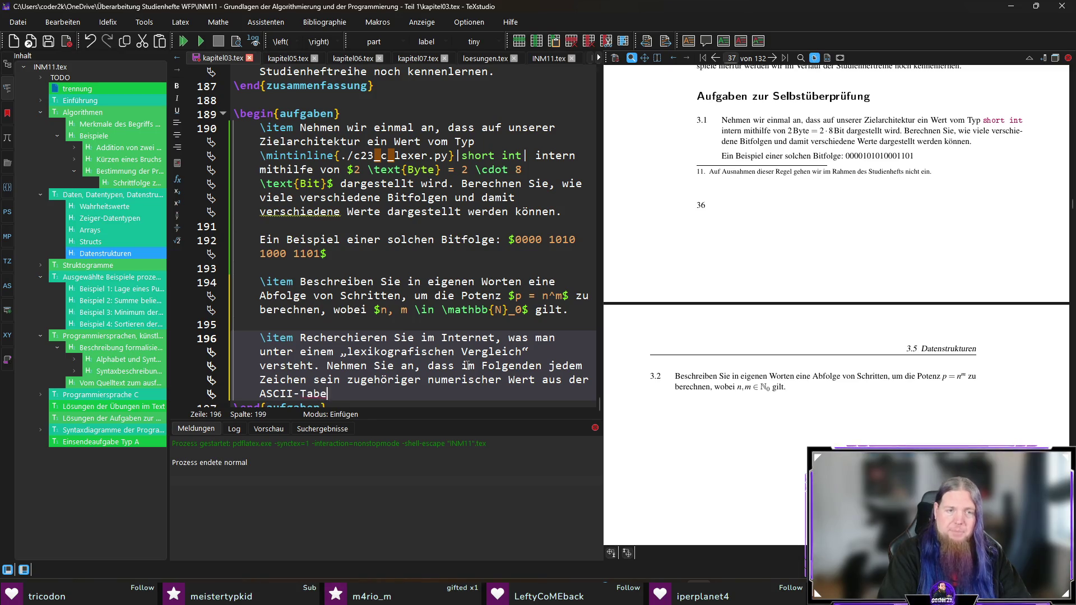
type("ugeordnet wird")
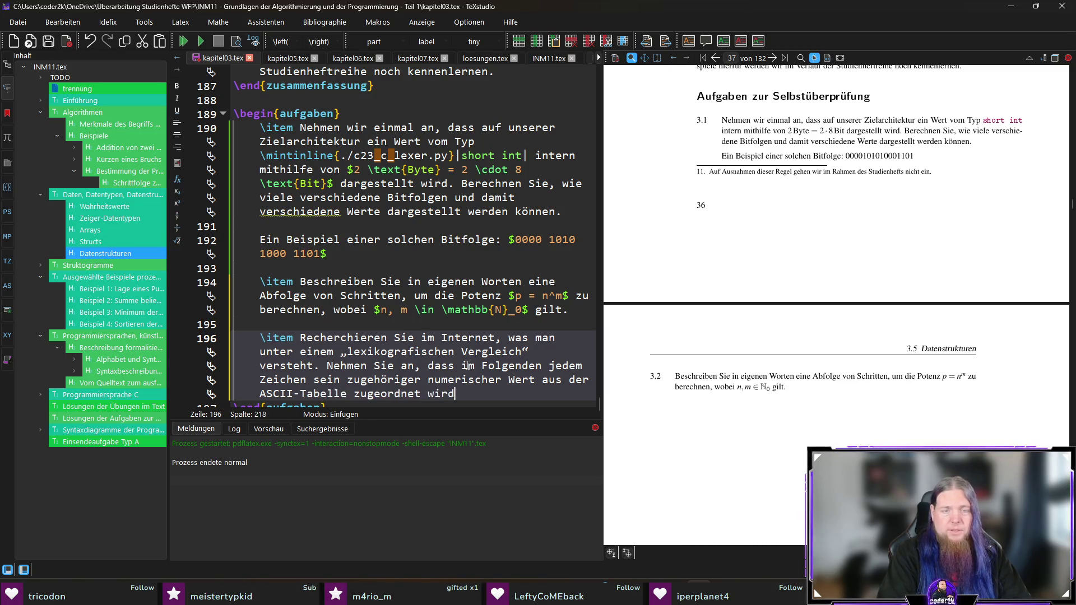
type(" (dies")
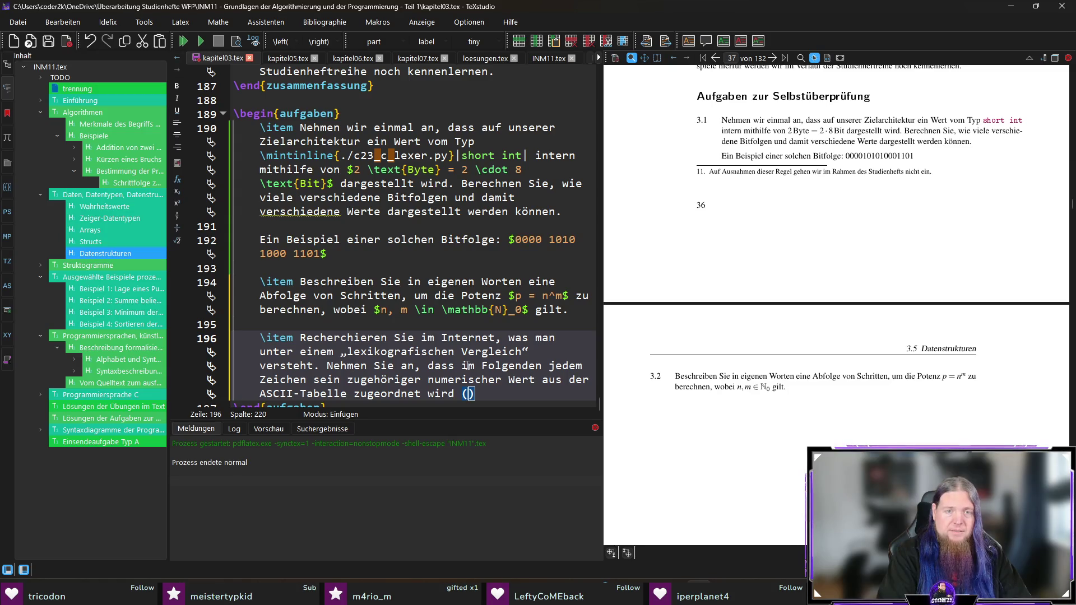
type("e finden Sie auch im ")
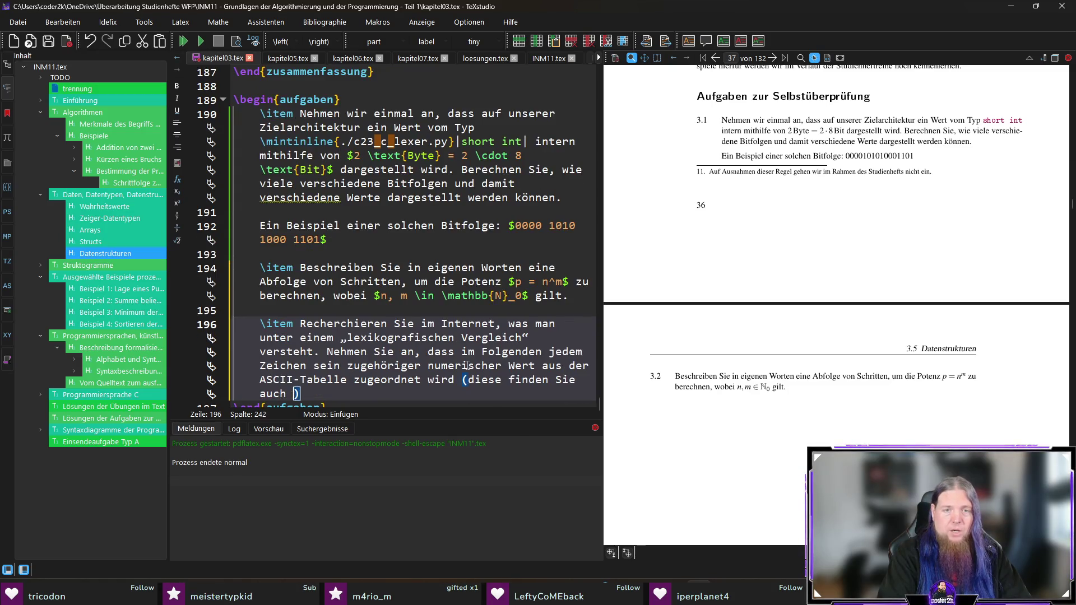
type("Internet")
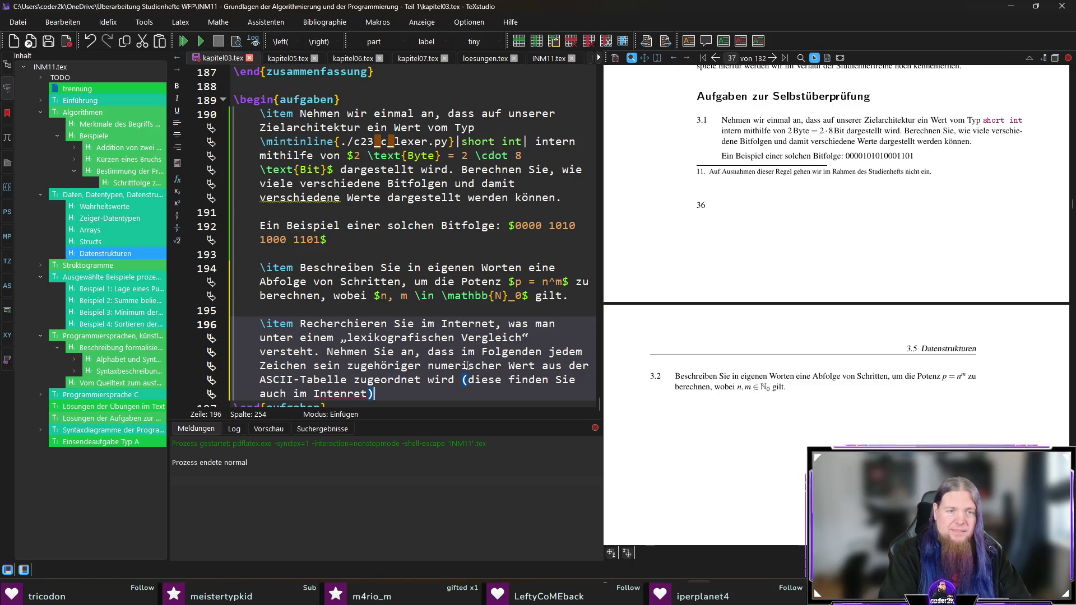
key("Delete")
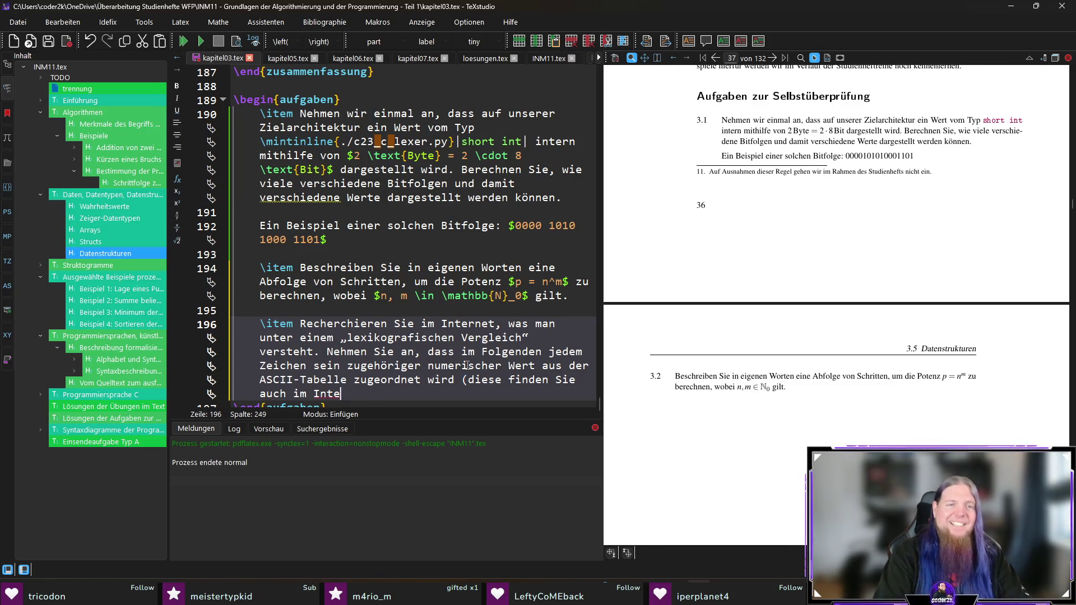
type(").")
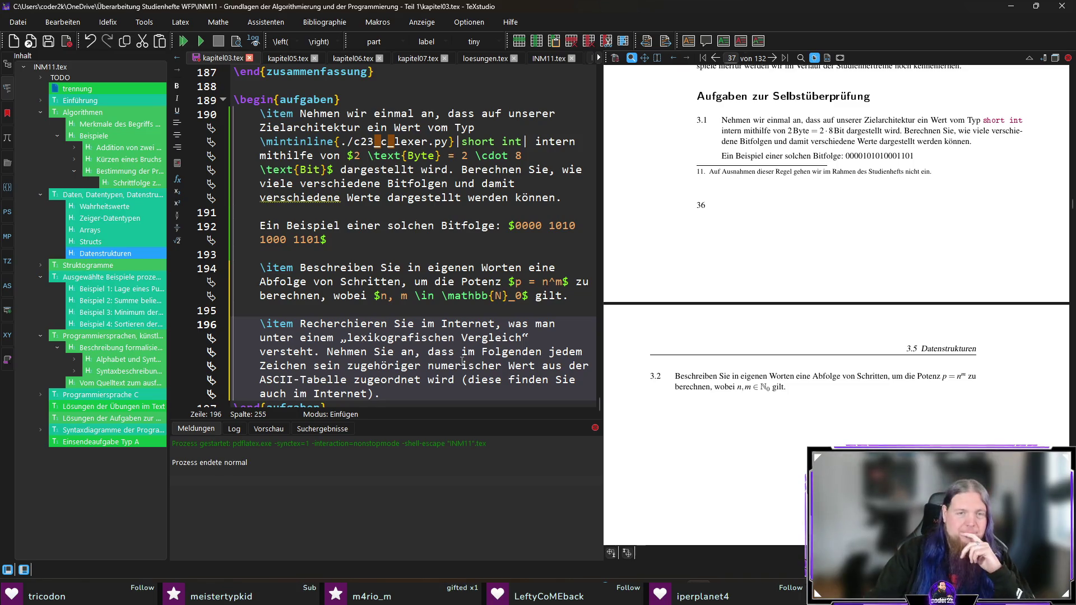
scroll(466, 366, "down", 1)
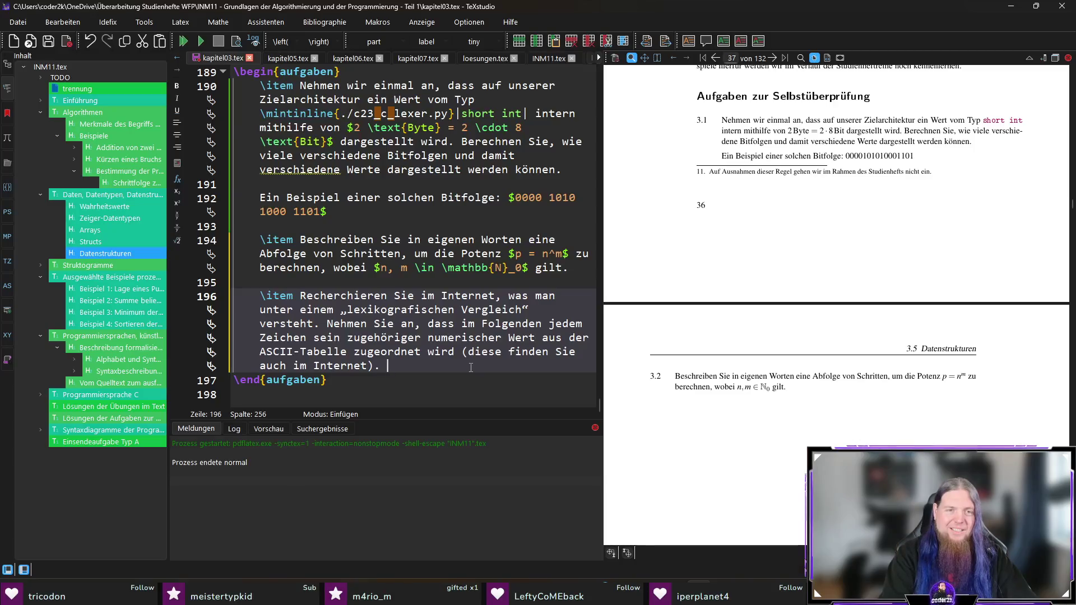
key("Return")
key("Return")
Type 'Führen Sie dann einen lexikografischen Vergleich zwischen den beiden Zeichenketten „Der“ und „Zu“ durch'
type("Führen S")
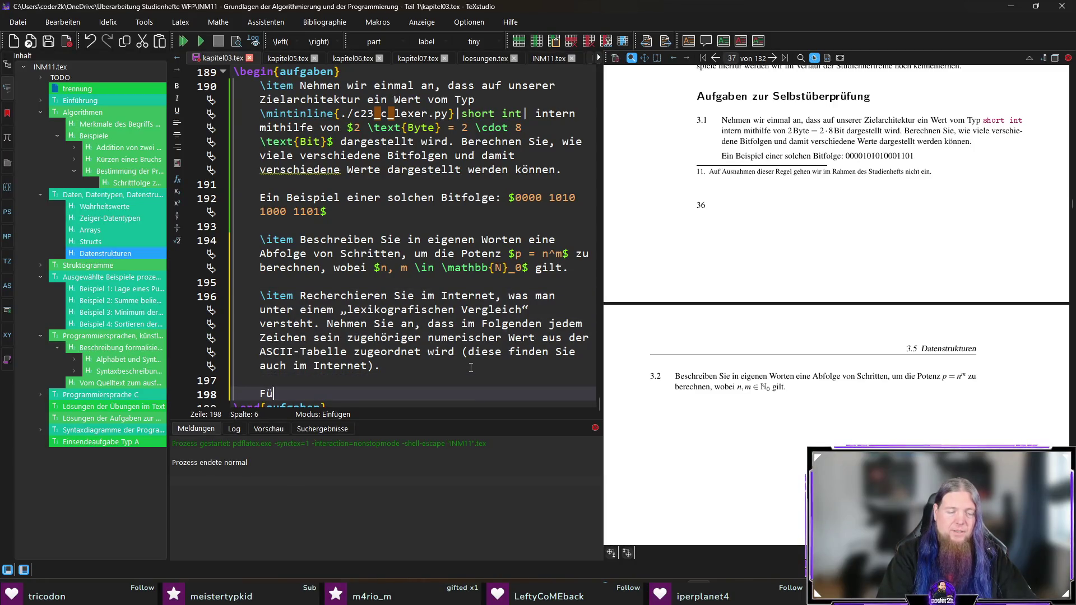
type("ie dann einen lexiko")
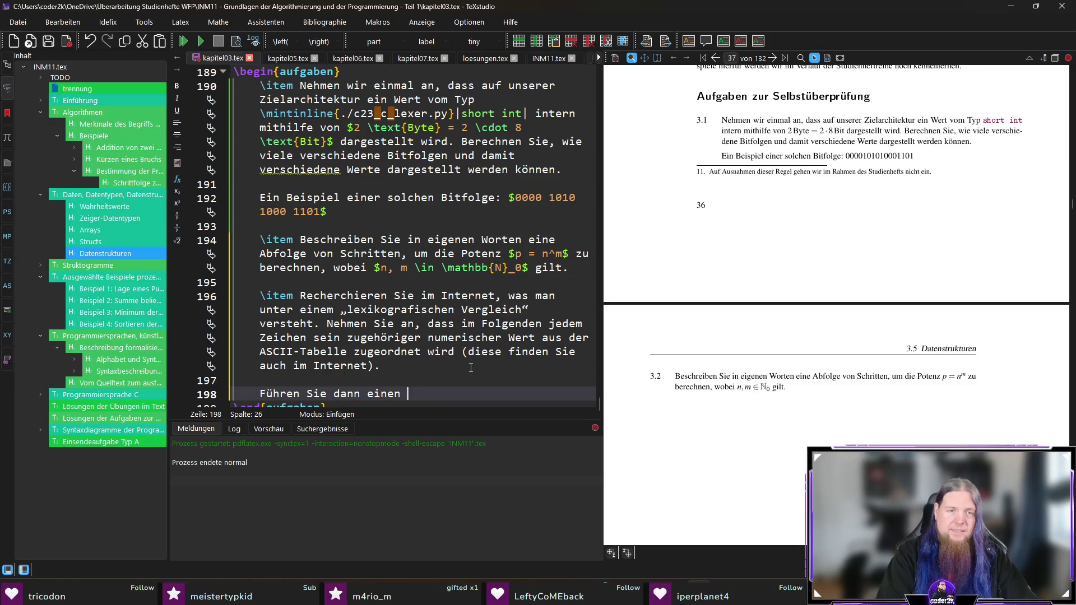
type("gr")
key("BackSpace")
key("BackSpace")
key("BackSpace")
type("ikografi")
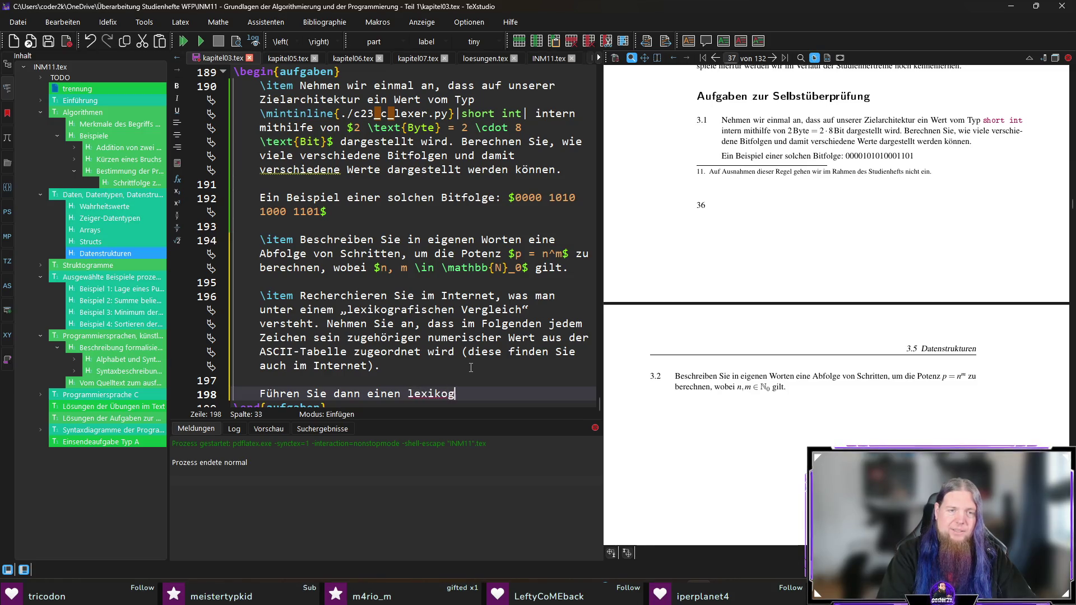
type("schen")
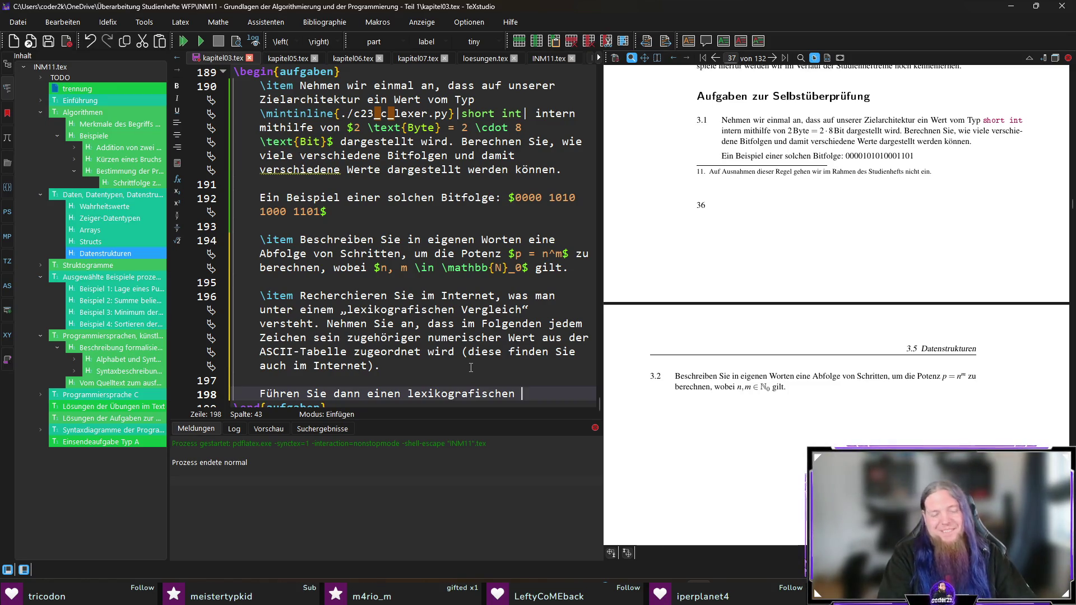
type("Vergleich z")
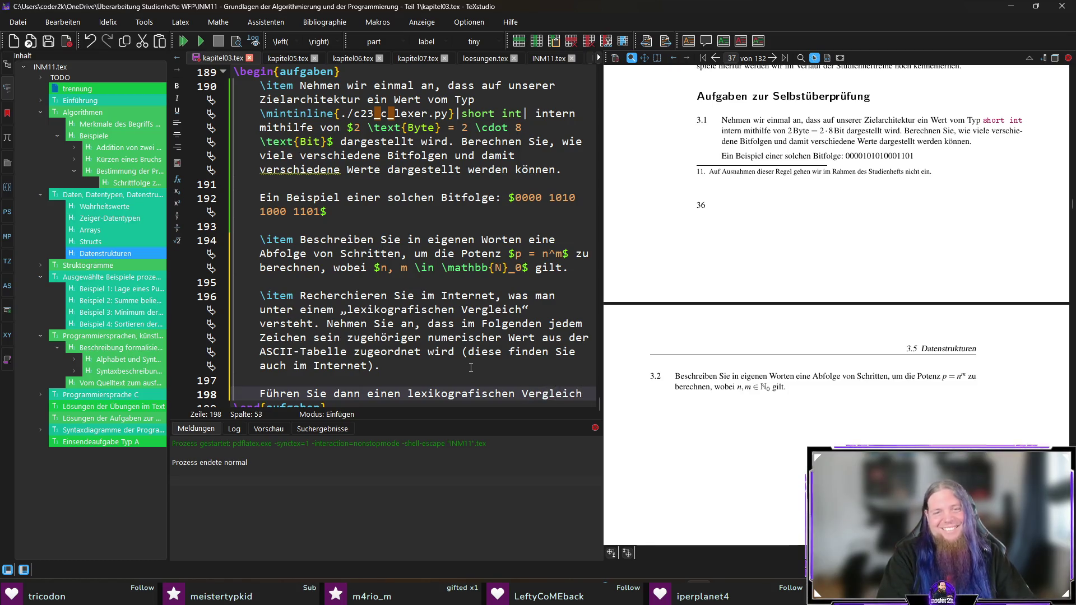
type("wischen den beide")
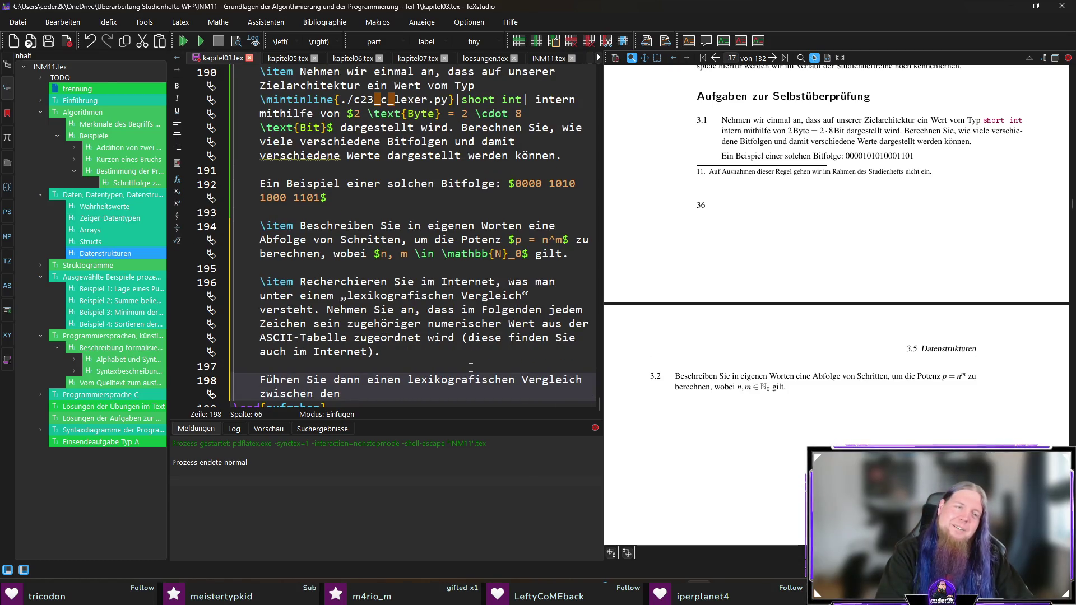
type("n Zeichenketten")
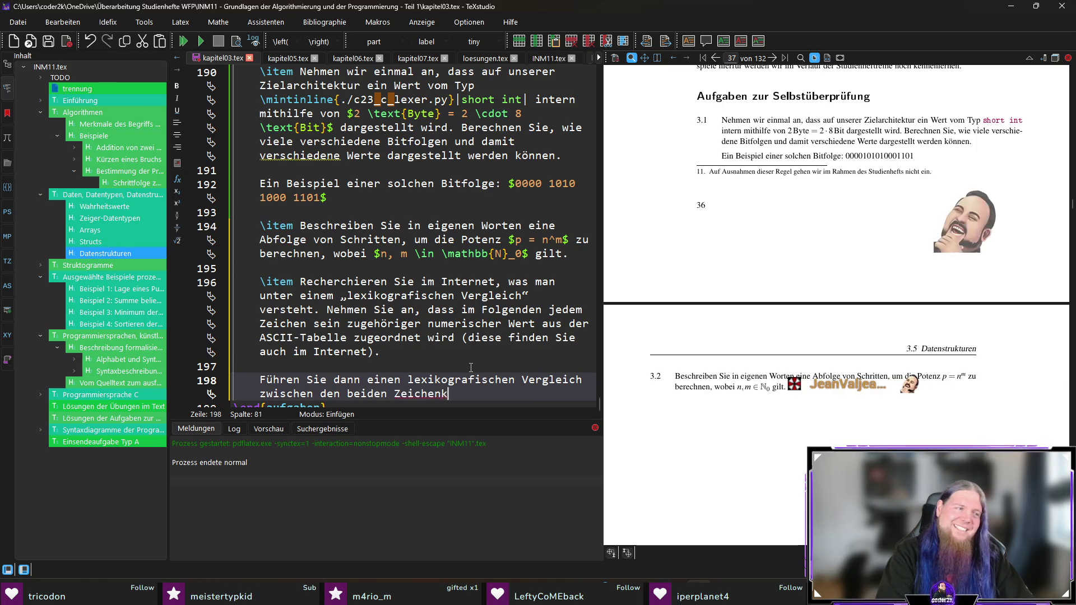
type(" „Der")
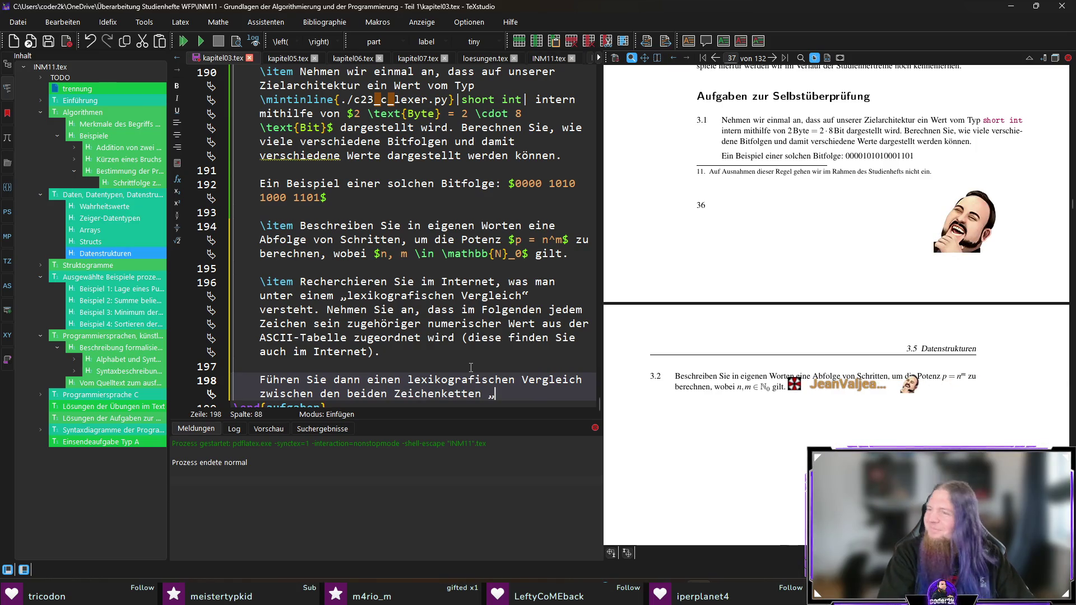
type("“ und „Zu“")
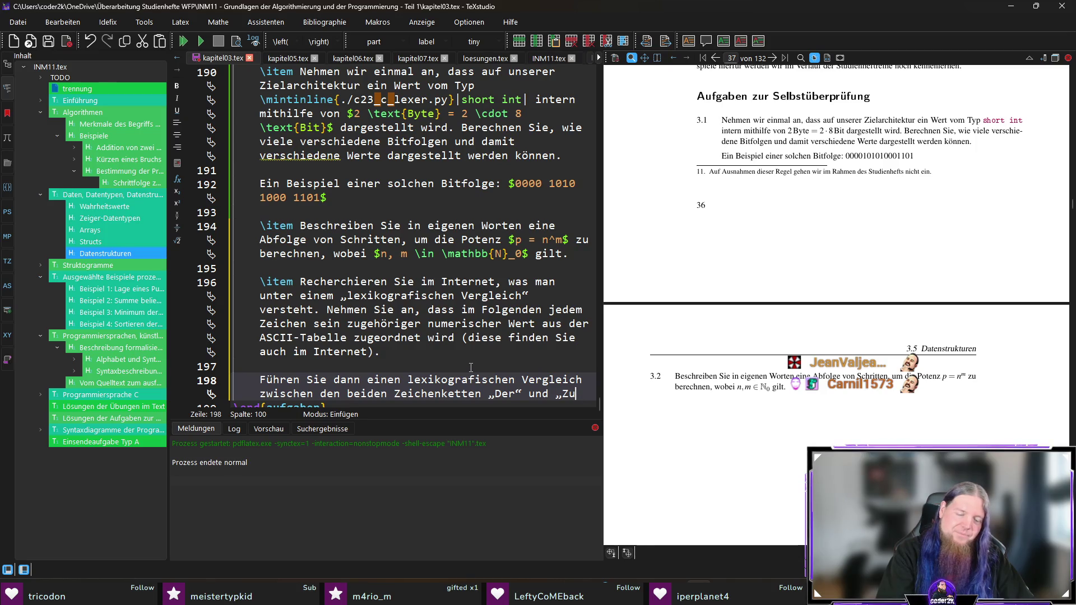
type(" durch")
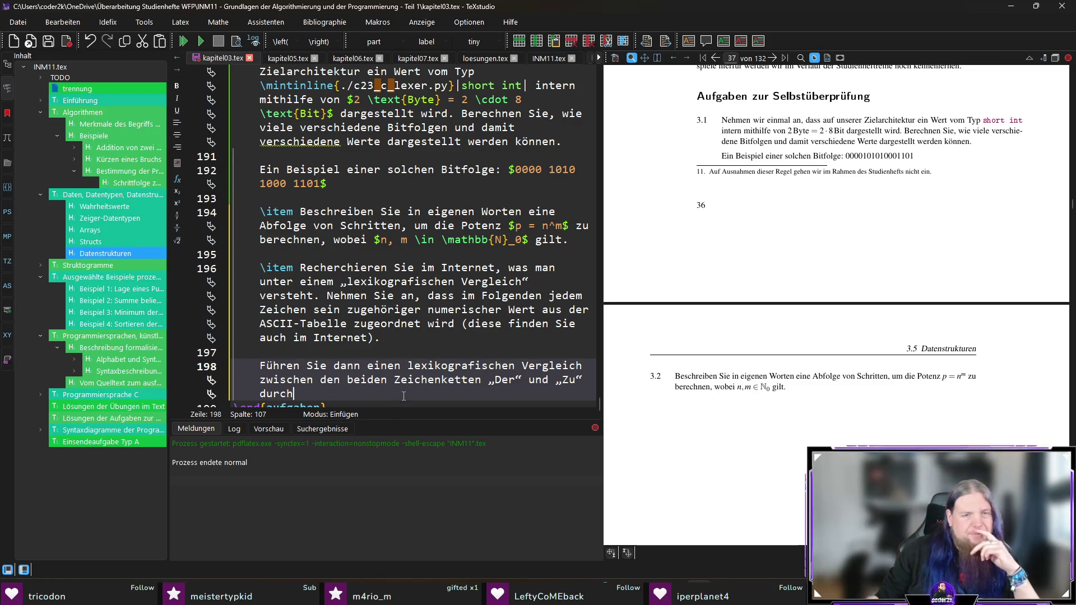
End the sentence with 'und begründen Sie Ihr Ergebnis.' and start a new \item
scroll(477, 356, "down", 1)
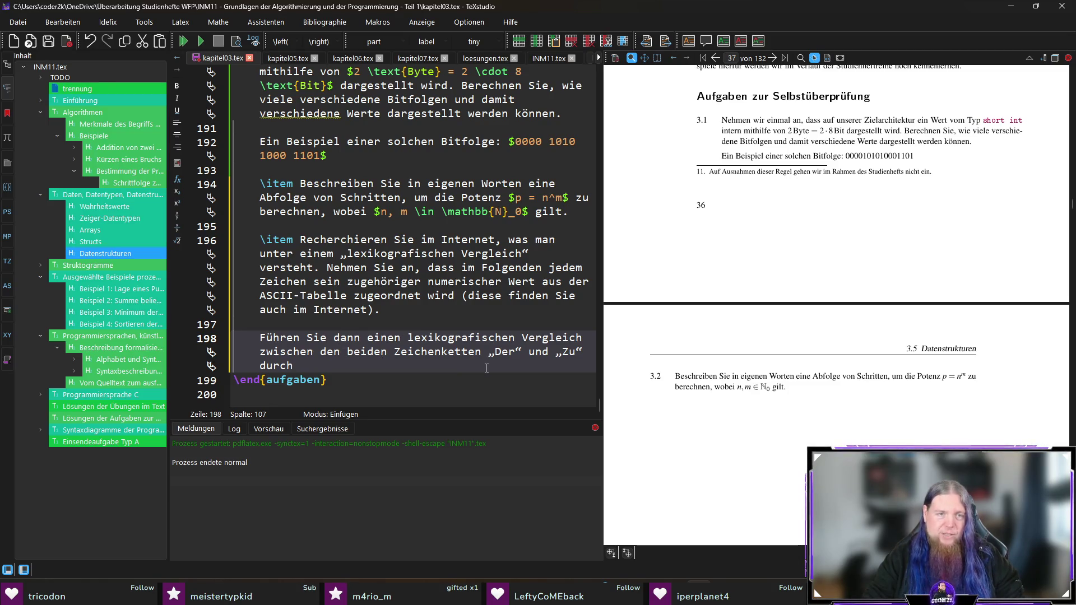
type("und begründen Sie i")
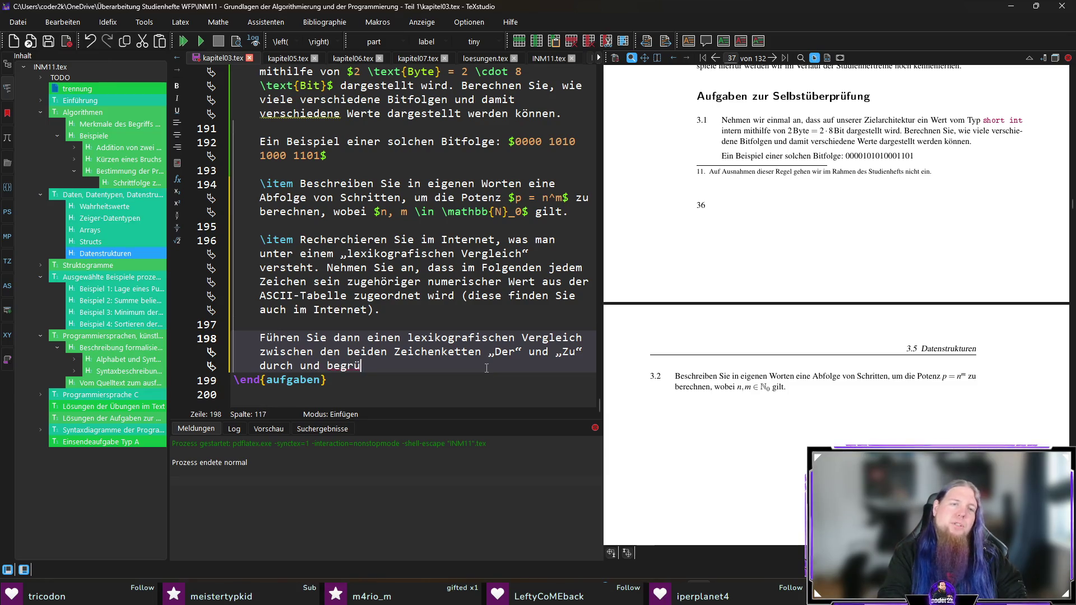
type("hr")
key("BackSpace")
key("BackSpace")
key("BackSpace")
type("Ihr Ergebnis.")
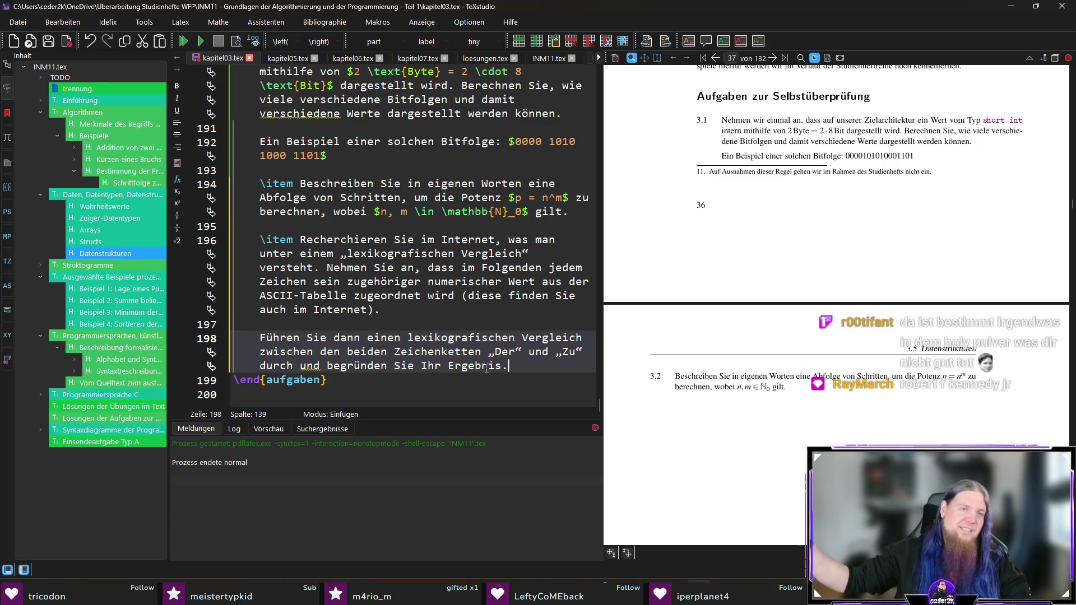
key("Return")
key("Return")
type("\\item")
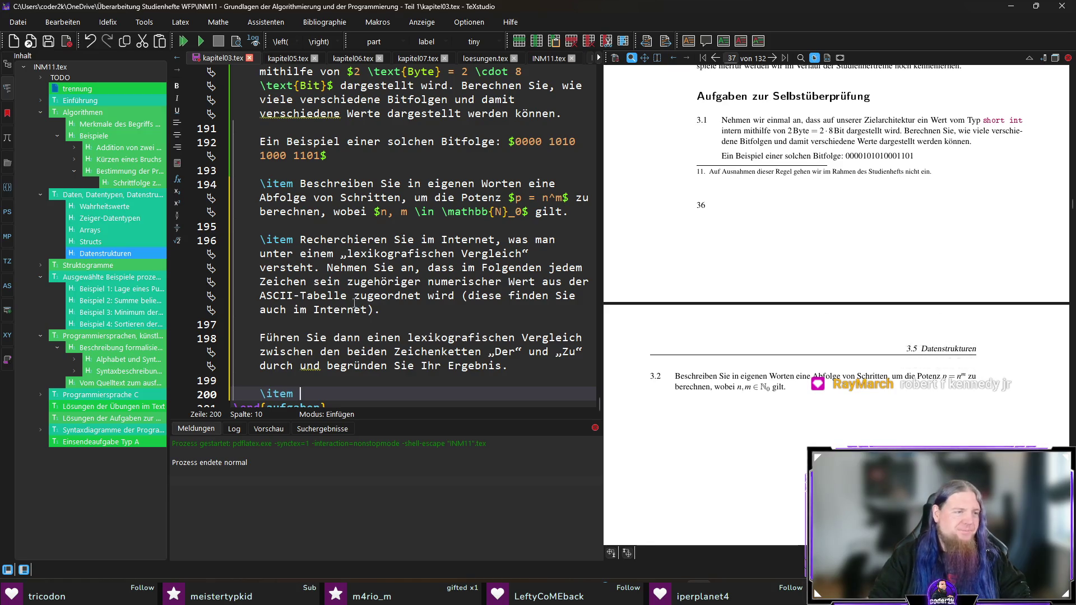
scroll(403, 316, "down", 1)
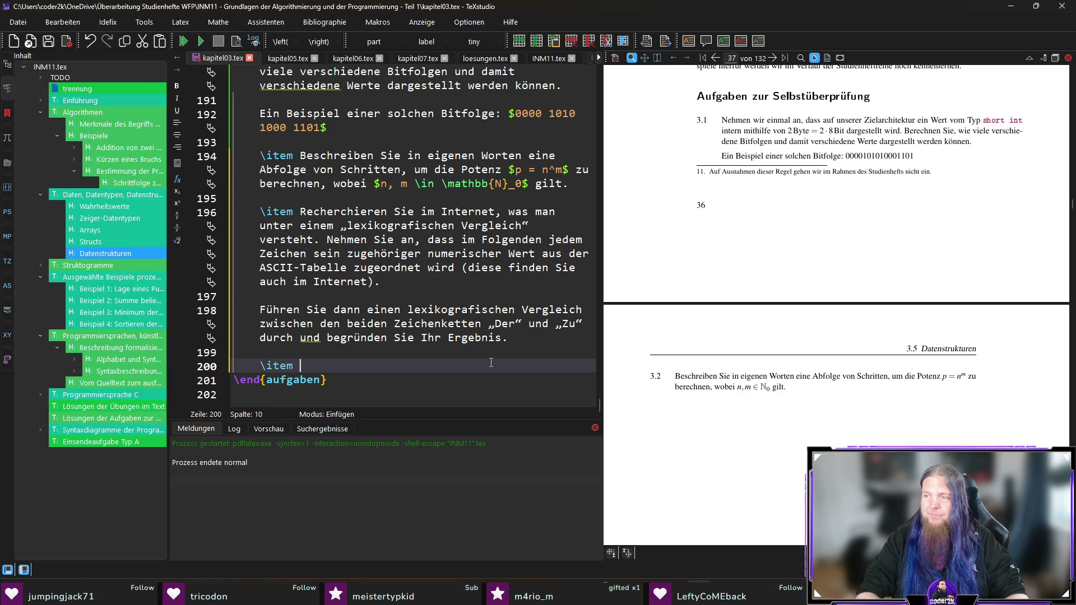
key("shift+Home")
key("shift+Home")
Remove the empty \item, save and compile kapitel03.tex, then open loesungen.tex from the structure tree
key("BackSpace")
key("BackSpace")
key("BackSpace")
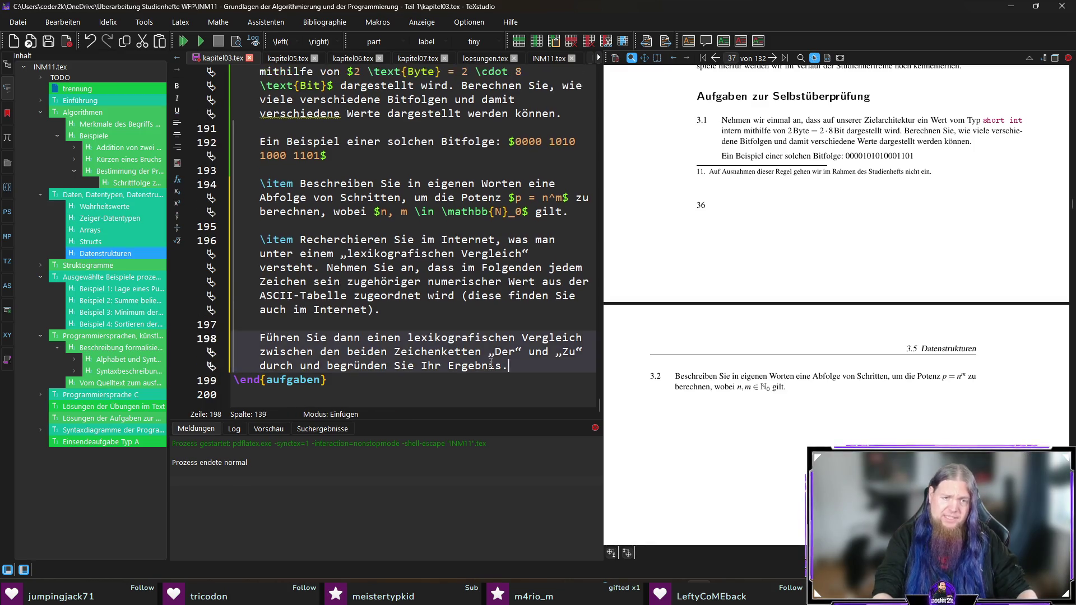
key("ctrl+s")
scroll(490, 284, "up", 3)
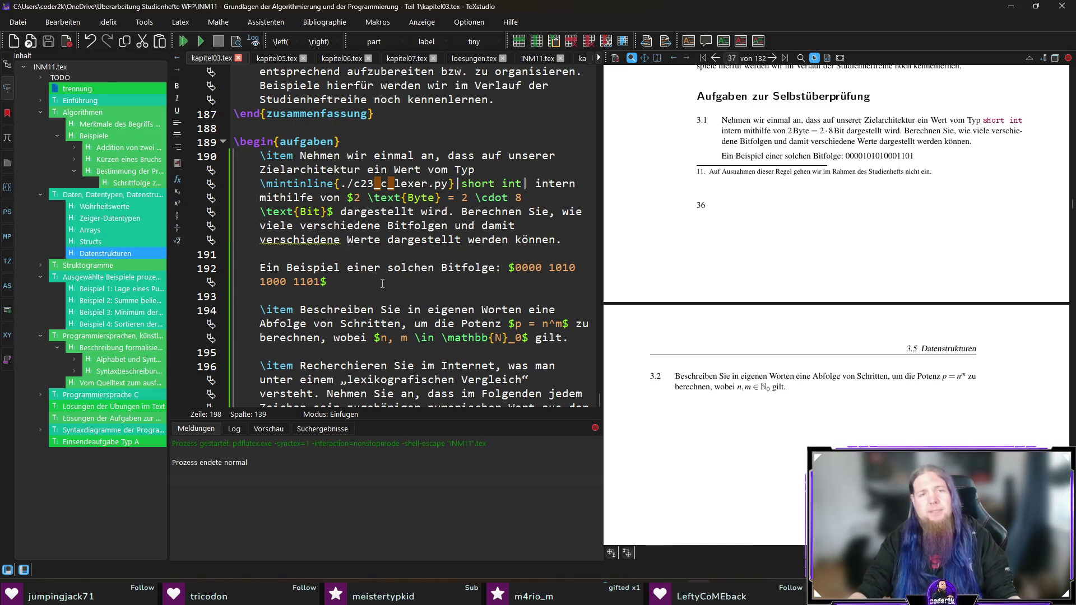
scroll(418, 354, "down", 3)
key("F5")
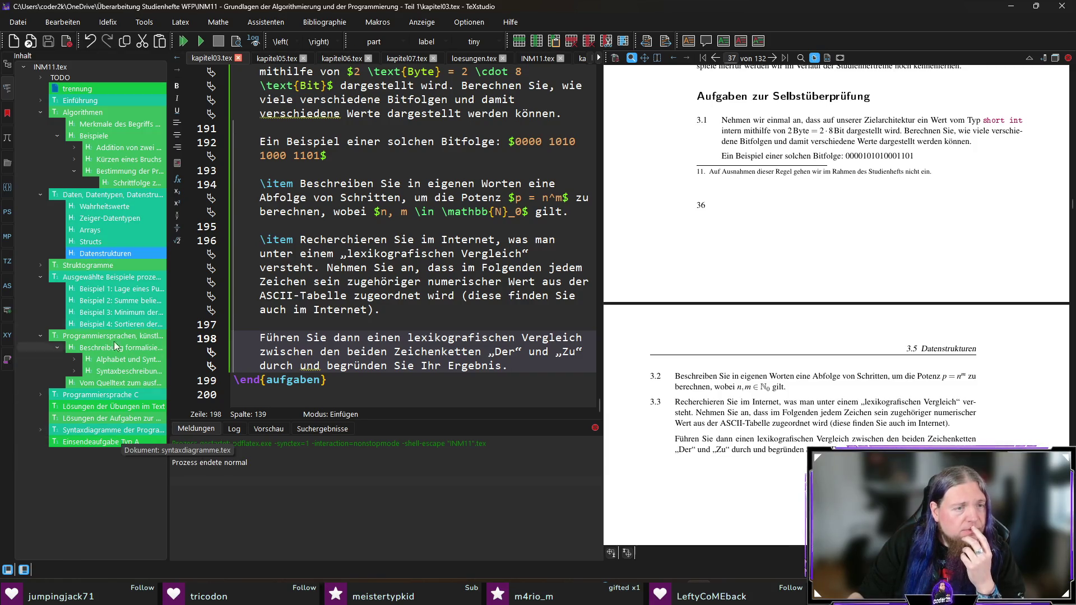
left_click(102, 416)
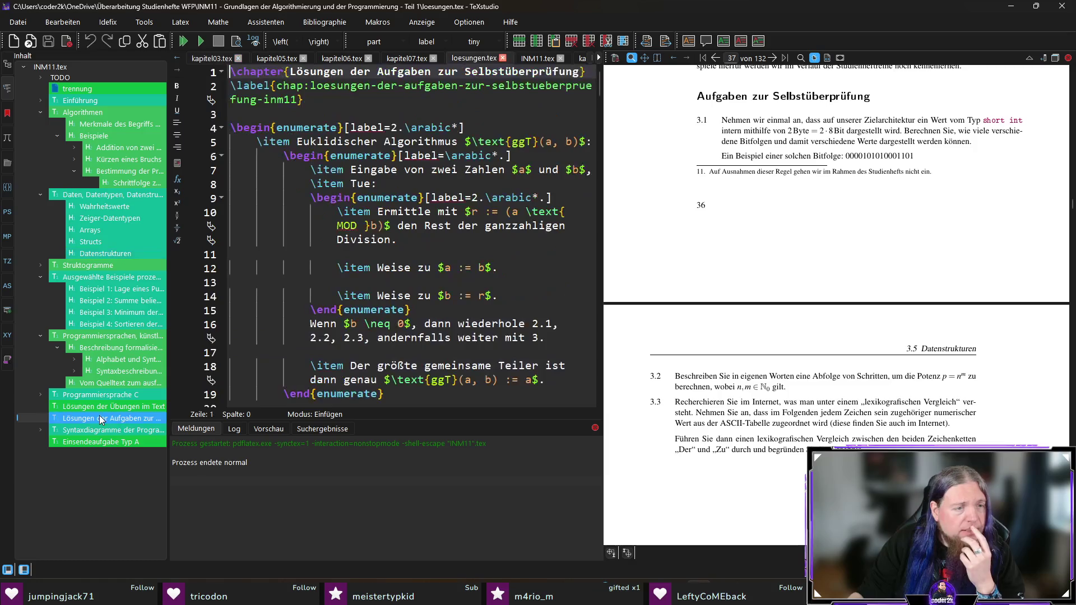
Paste a copied \begin{enumerate} line above the chapter-4 list and change its label to 3
left_click_drag(475, 123, 230, 128)
key("ctrl+c")
scroll(282, 255, "down", 10)
scroll(282, 255, "down", 20)
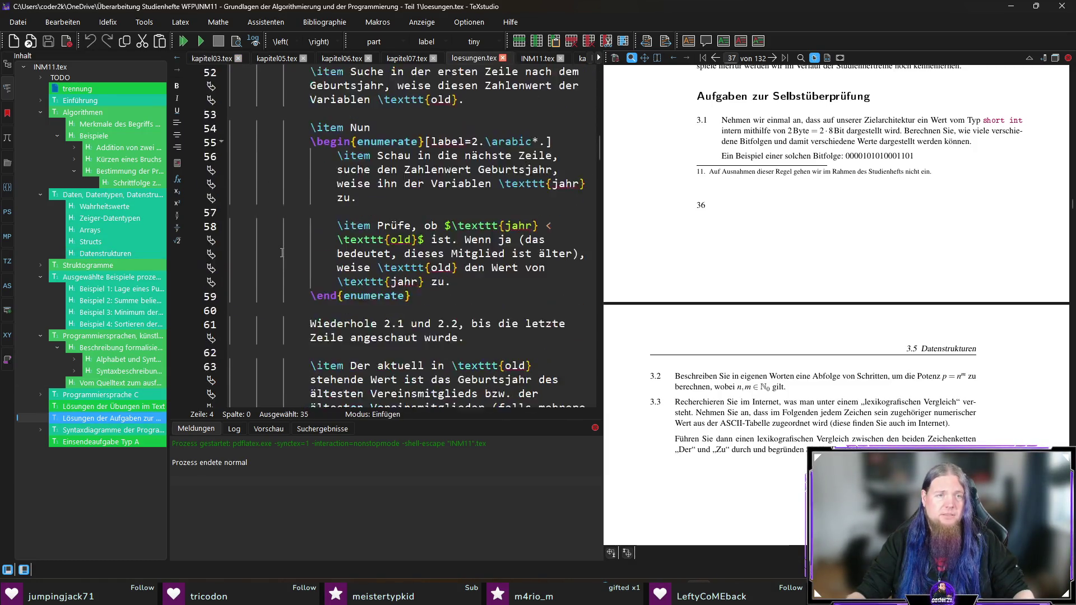
left_click(372, 170)
key("Return")
key("Return")
key("Up")
key("ctrl+v")
key("Left")
key("Left")
key("Left")
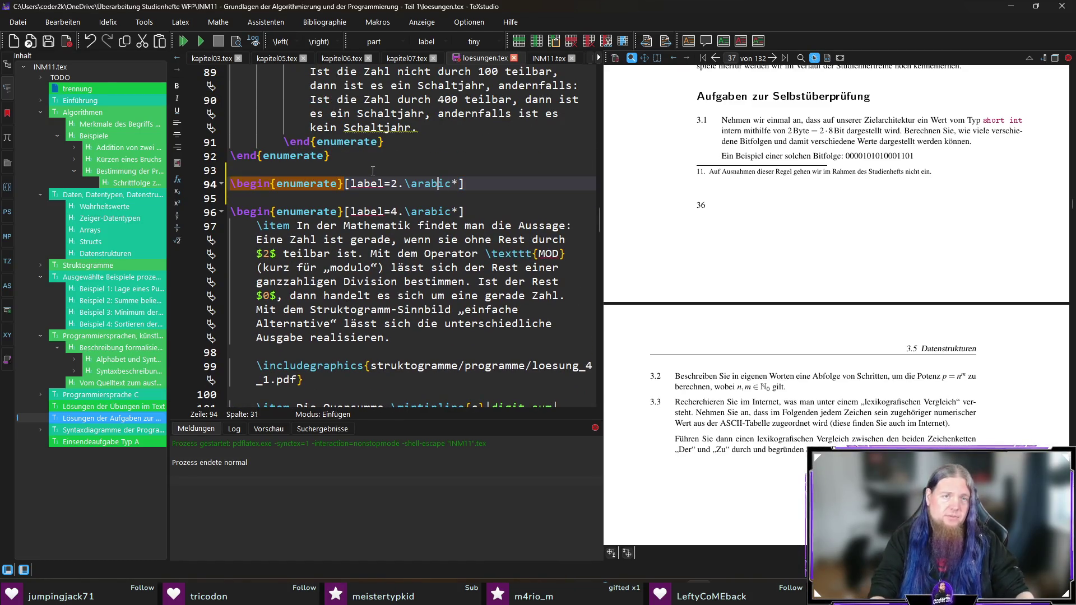
key("BackSpace")
type("3")
Close the new list with \end{enumerate}, add an indented empty \item, and jump to the bit-pattern example
key("Return")
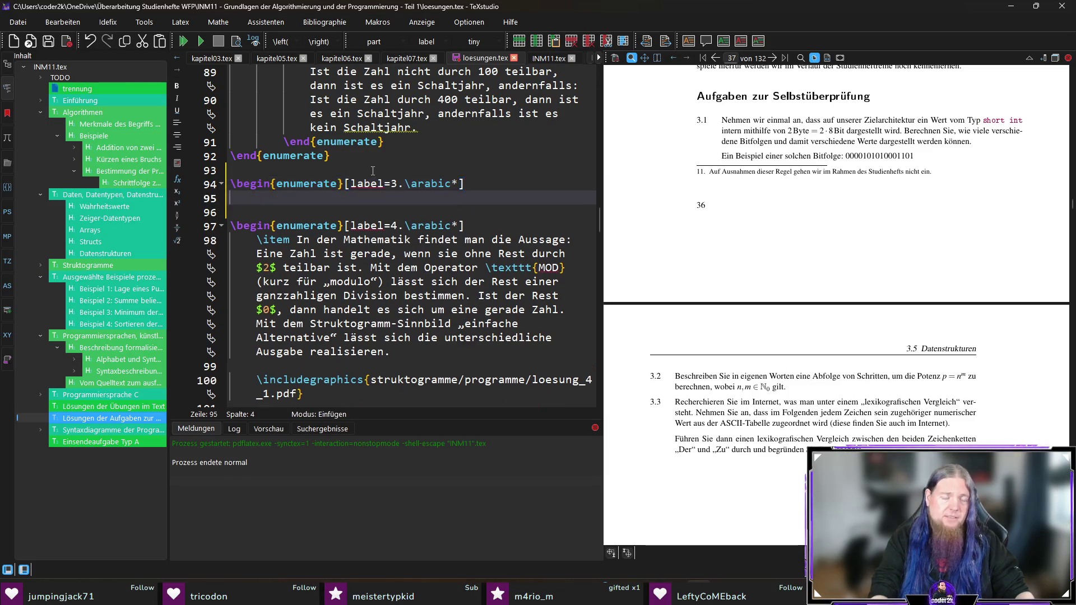
type("\begin{enr")
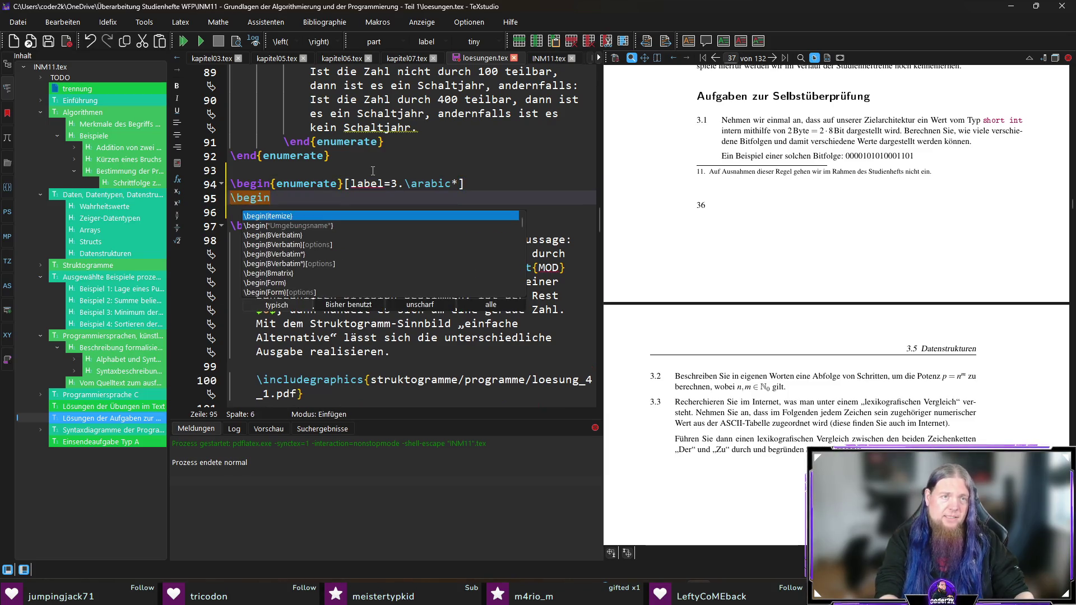
key("BackSpace")
type("ume")
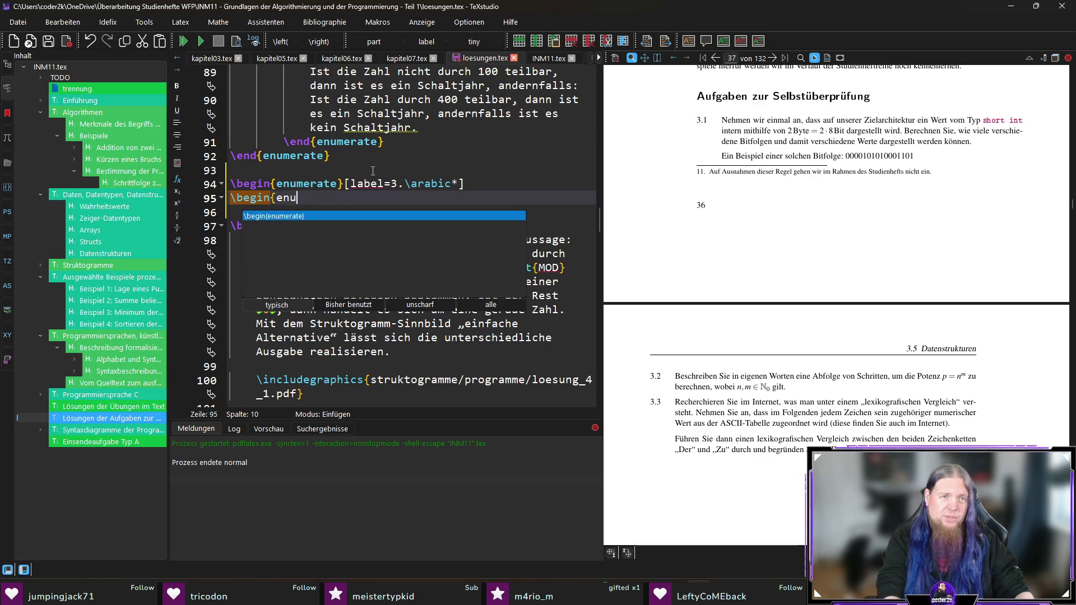
key("Return")
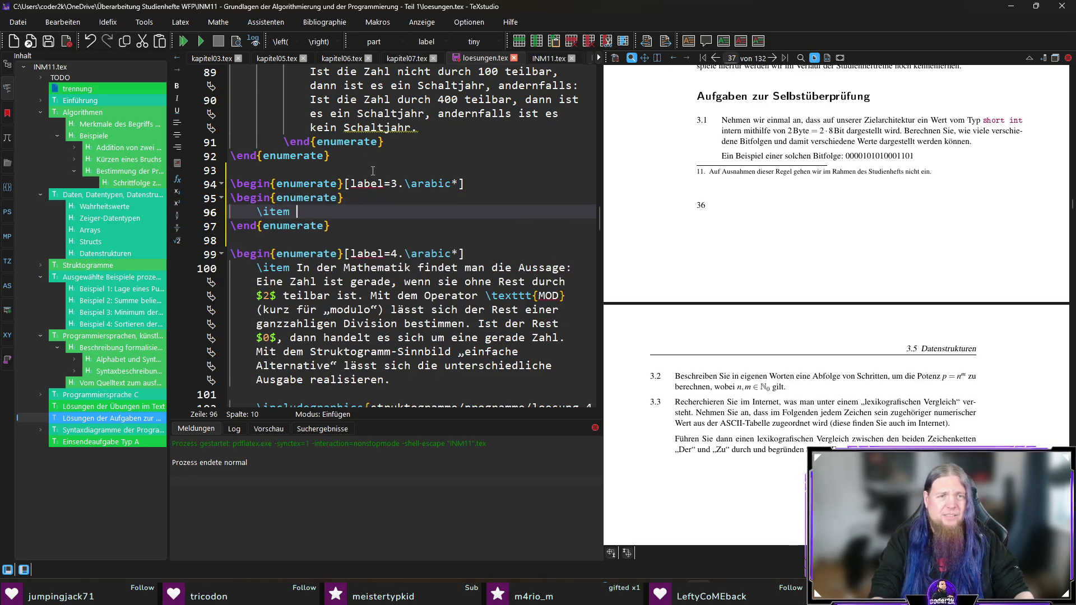
key("shift+Up")
key("shift+Home")
key("BackSpace")
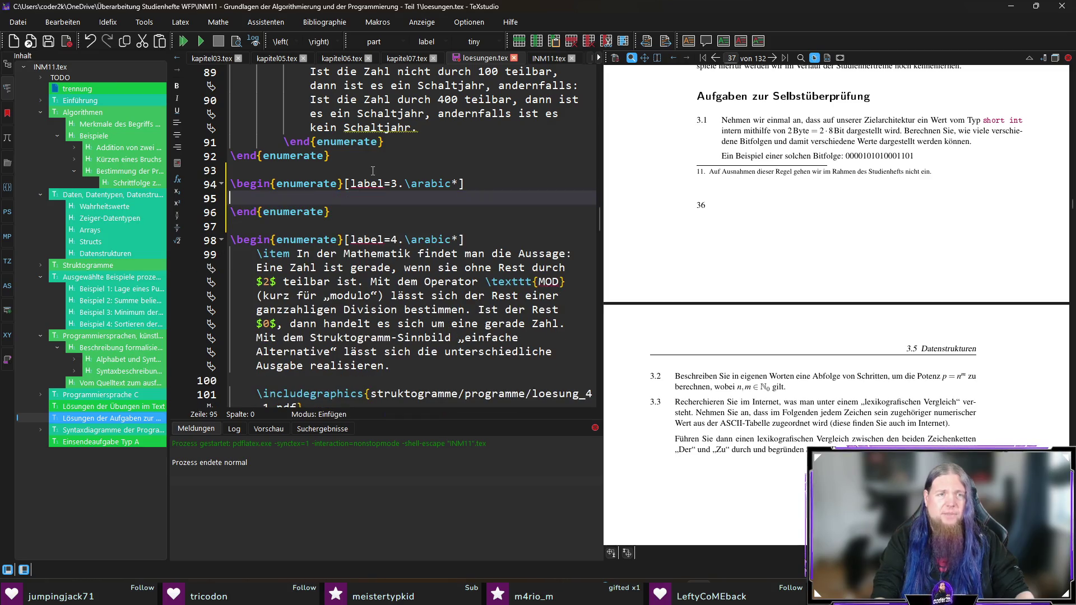
key("Tab")
type("\\item")
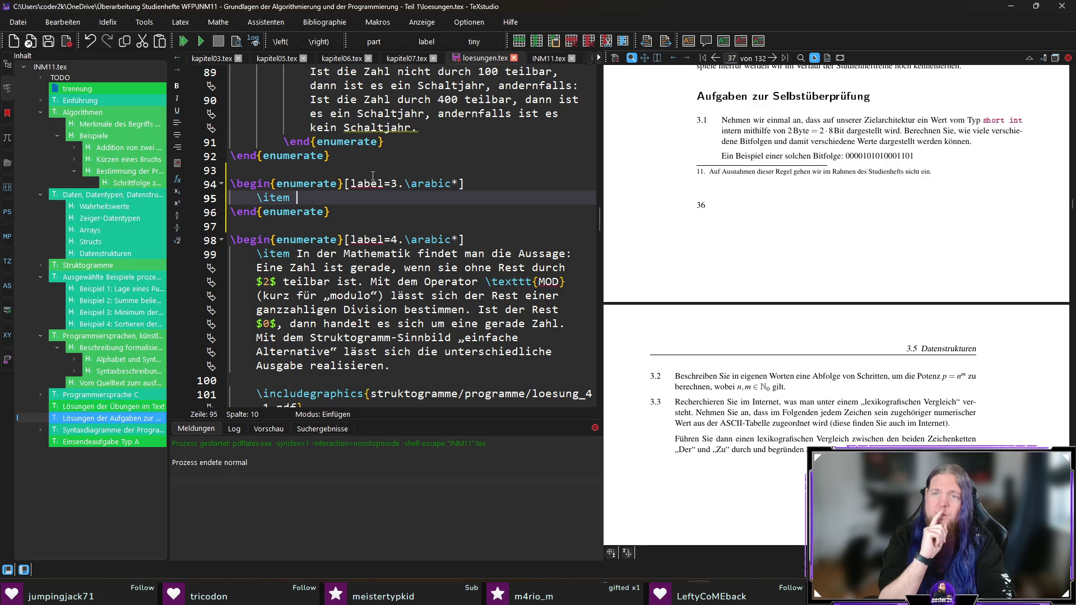
left_click(852, 156, "ctrl")
key("Right")
key("Right")
key("Right")
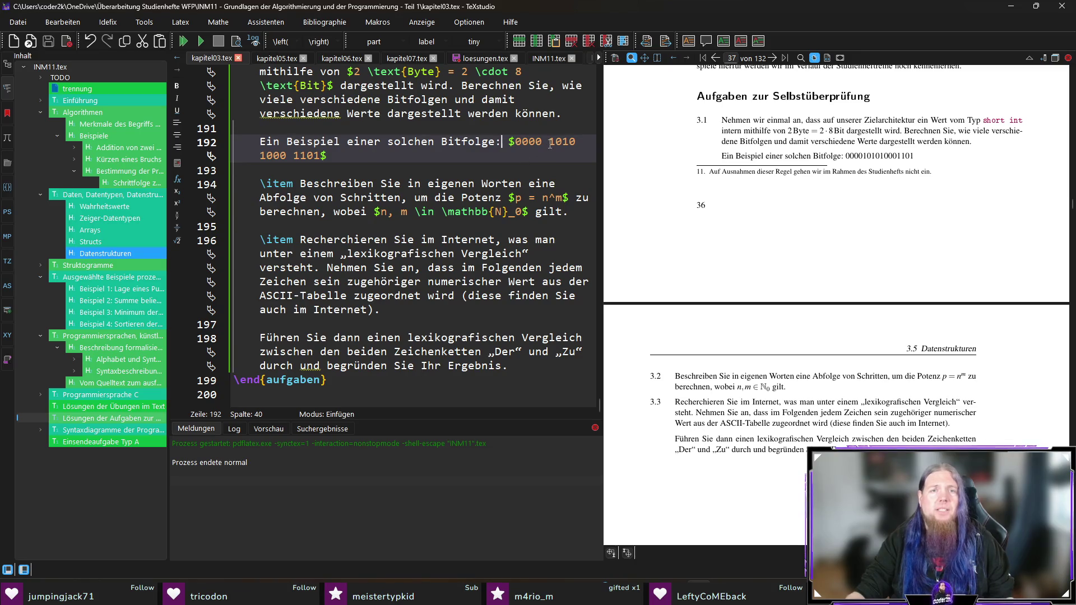
key("BackSpace")
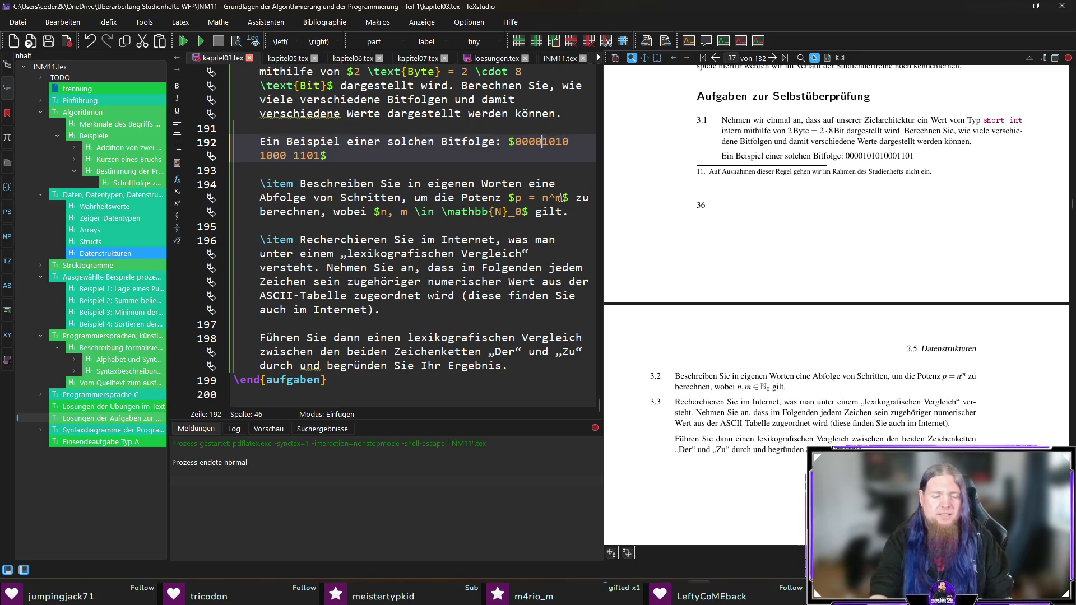
type("\\,")
key("Delete")
type("\\,")
key("Right")
key("Delete")
type("\\,")
key("F5")
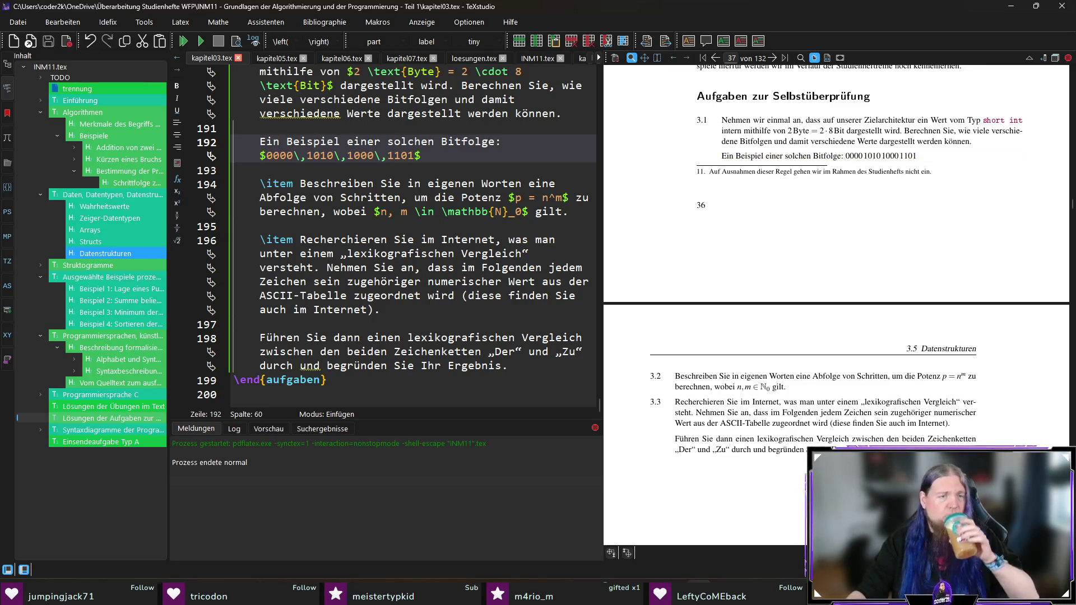
Reopen loesungen.tex at the empty first item of the chapter-3 list
left_click(124, 420)
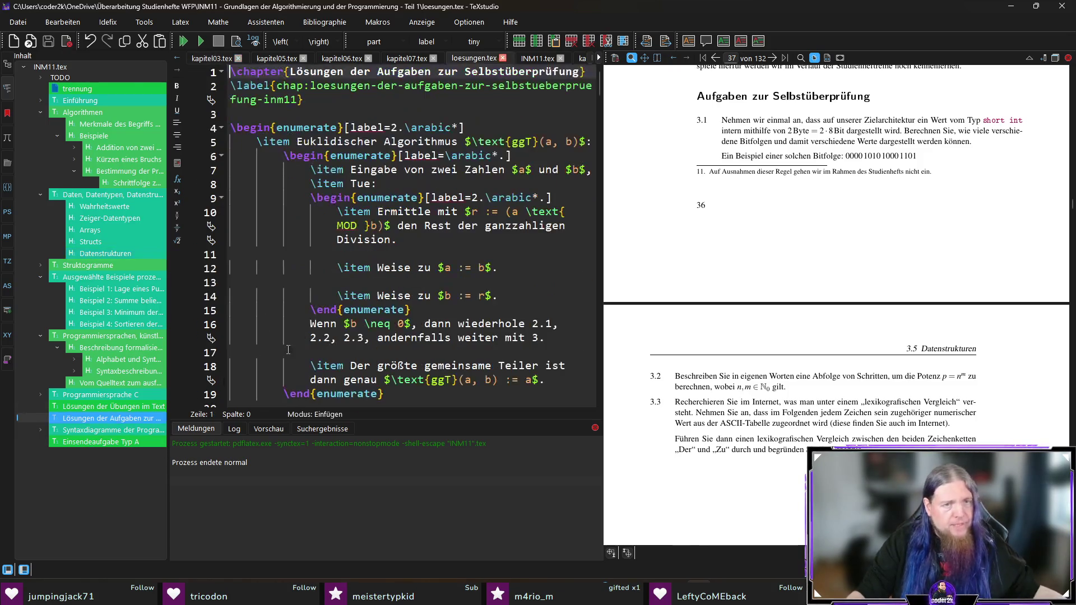
scroll(491, 308, "down", 20)
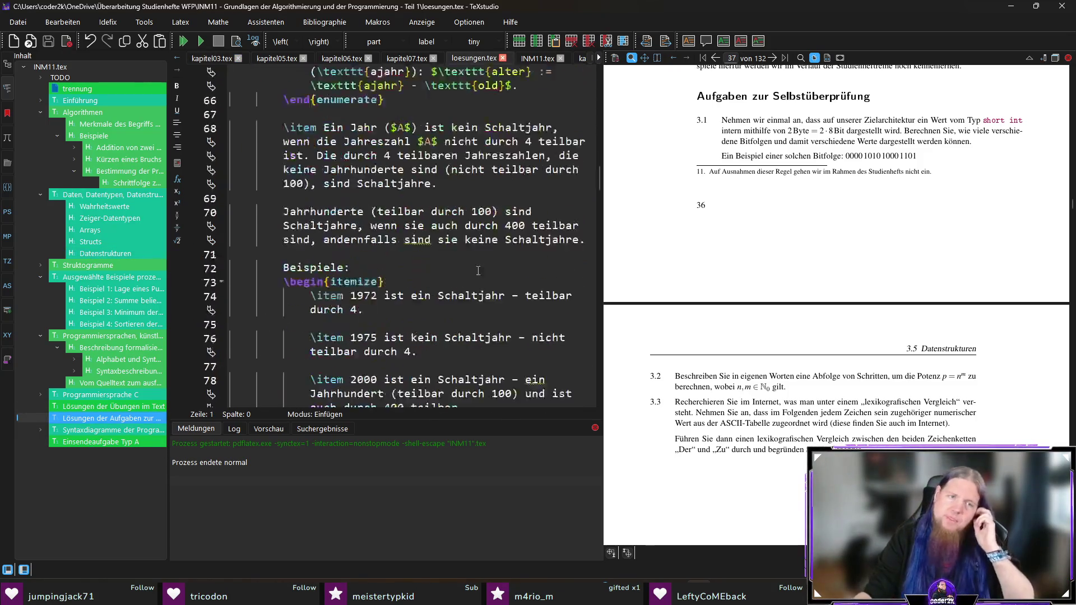
scroll(476, 297, "up", 4)
left_click(358, 161)
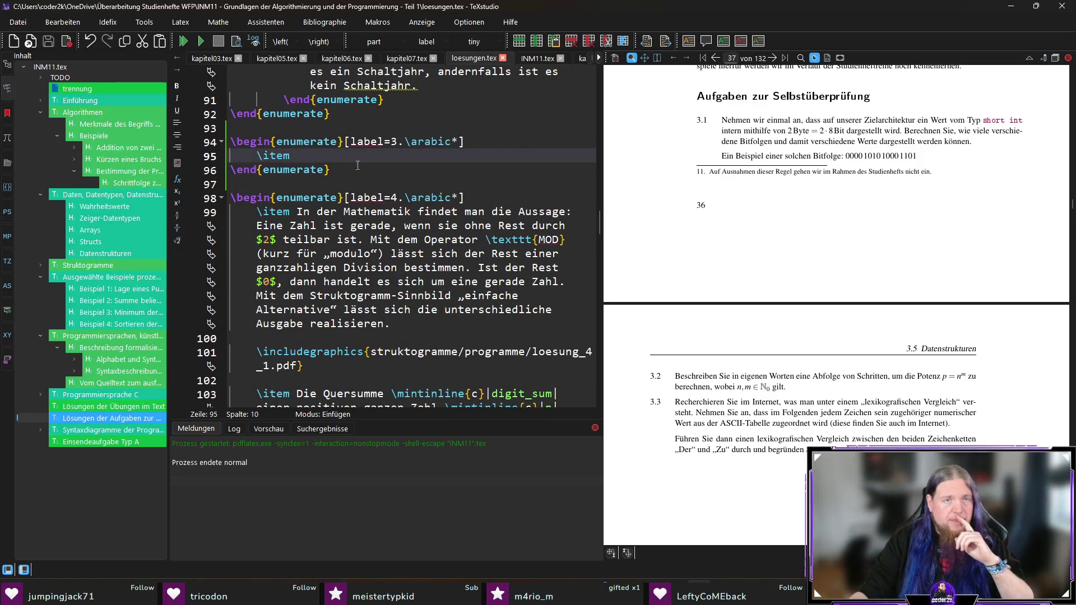
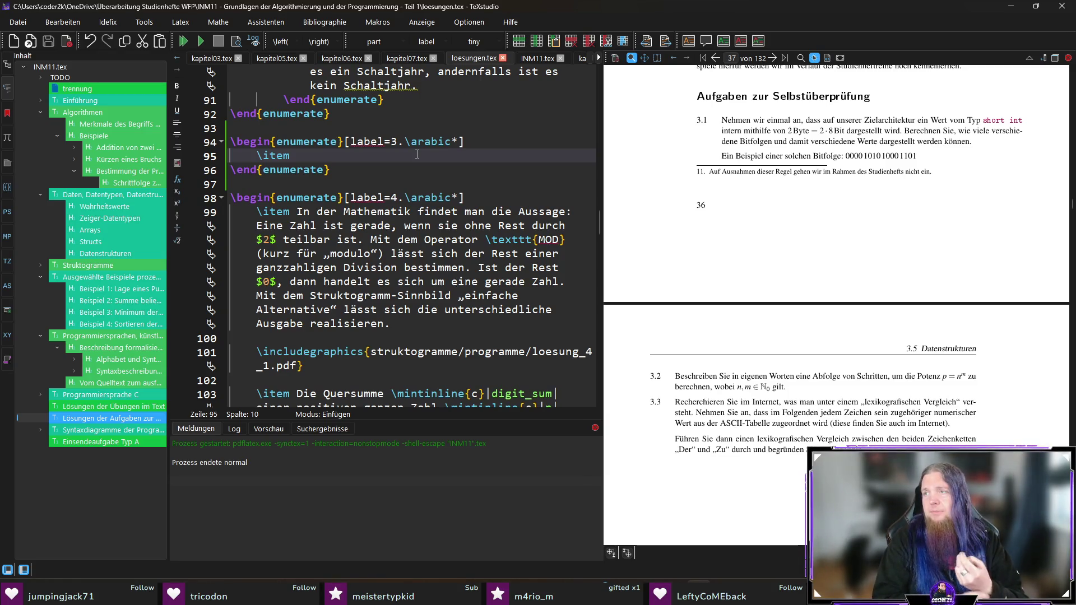
Type exercise 3's answer with \mintinline{short int}, ending '…auf unserer Zielplattform $16'
type("Wie in der Aufgabenstel")
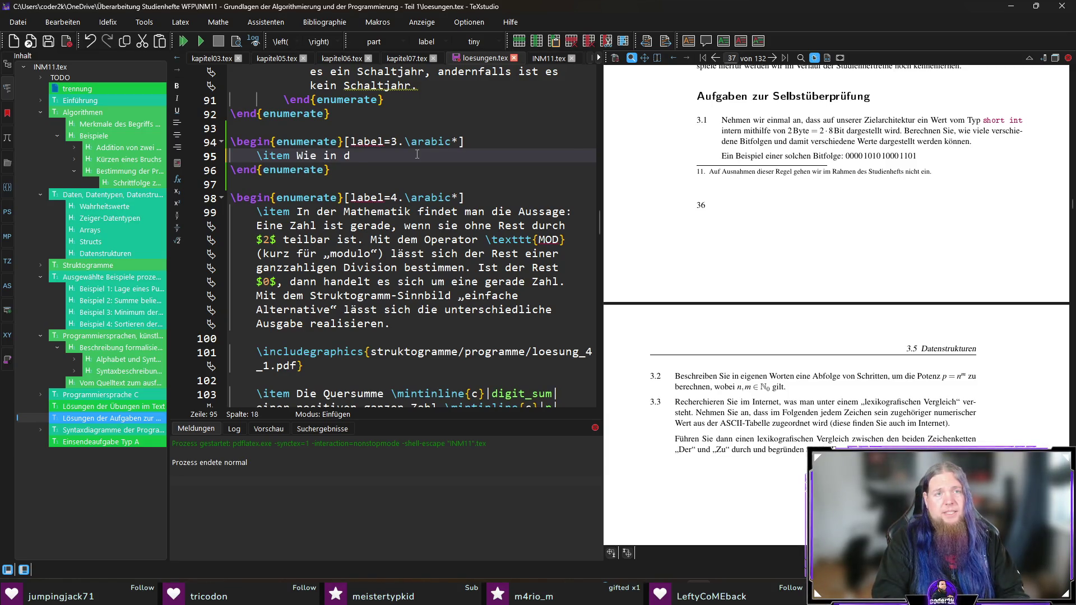
type("lung beschrieben stehen ")
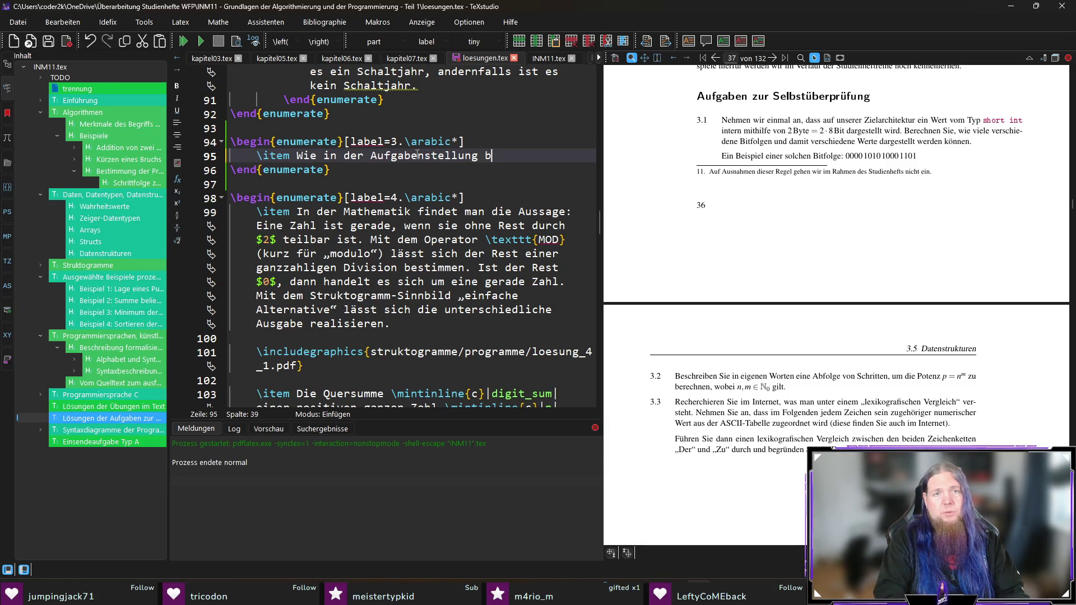
type("für ")
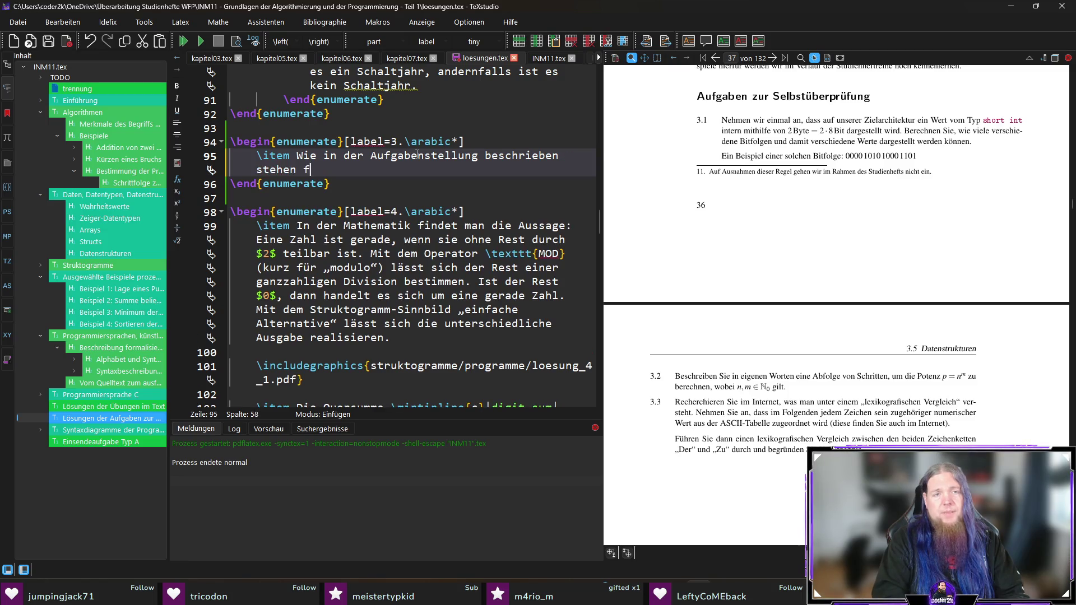
type("einen Wert vom Typ ")
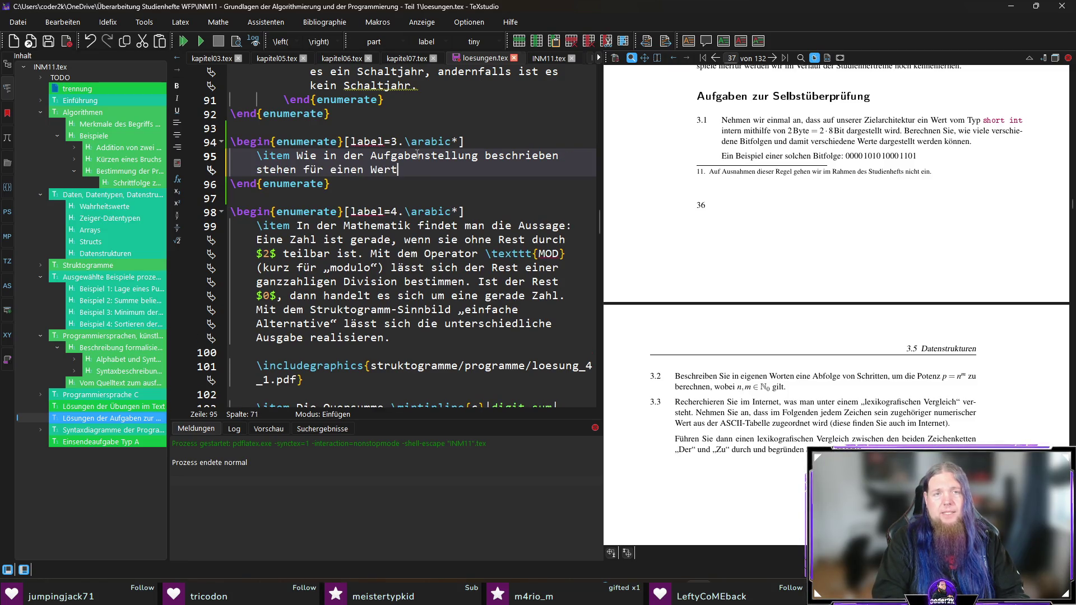
type("\\mint")
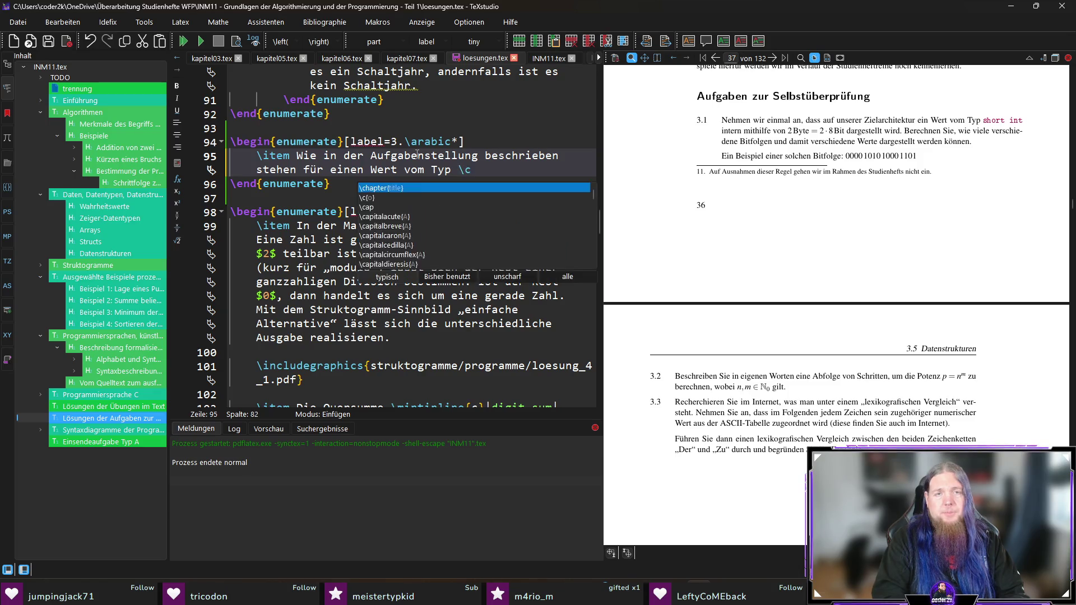
key("Return")
type("short int| ")
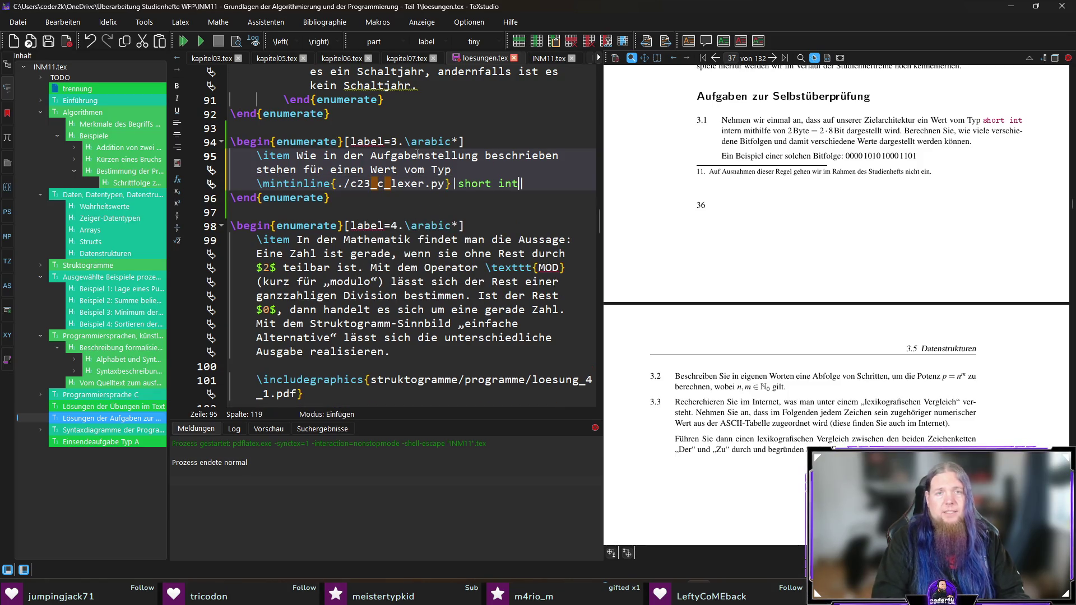
type("auf un")
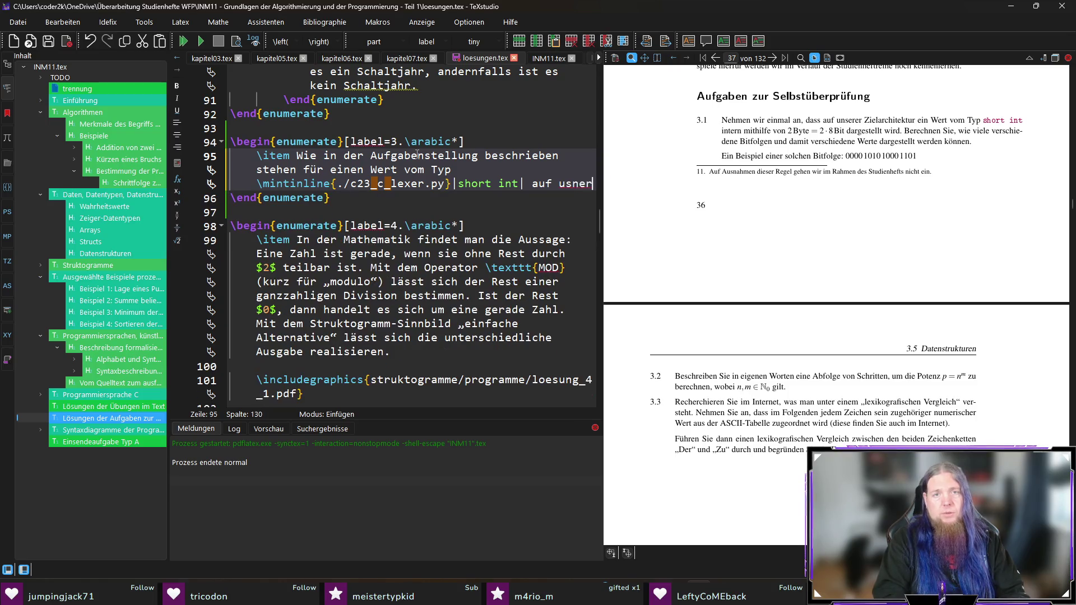
type("serer Zielplatt")
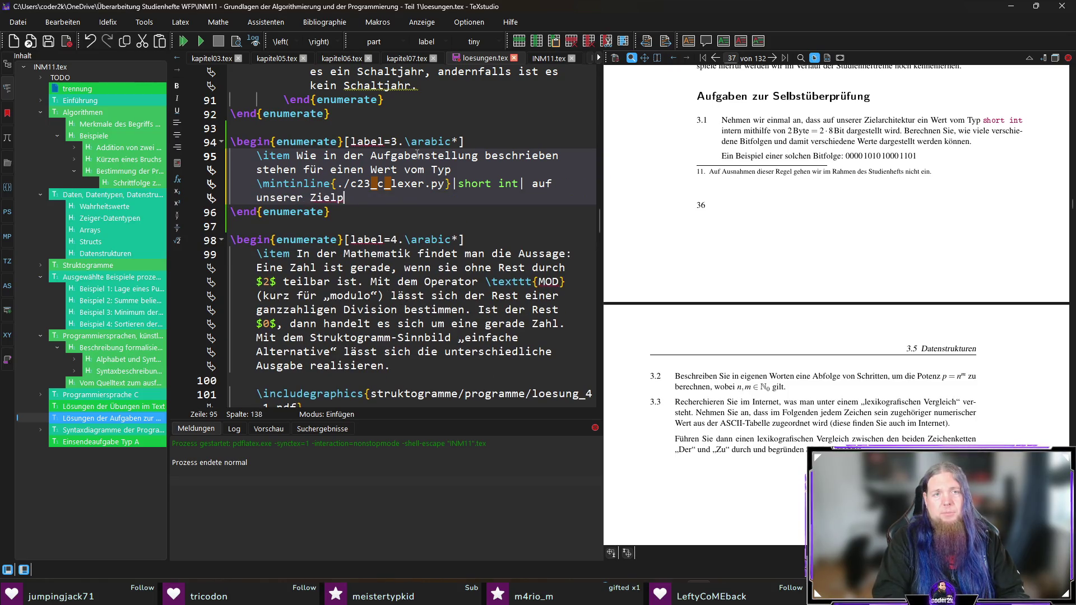
type("form $")
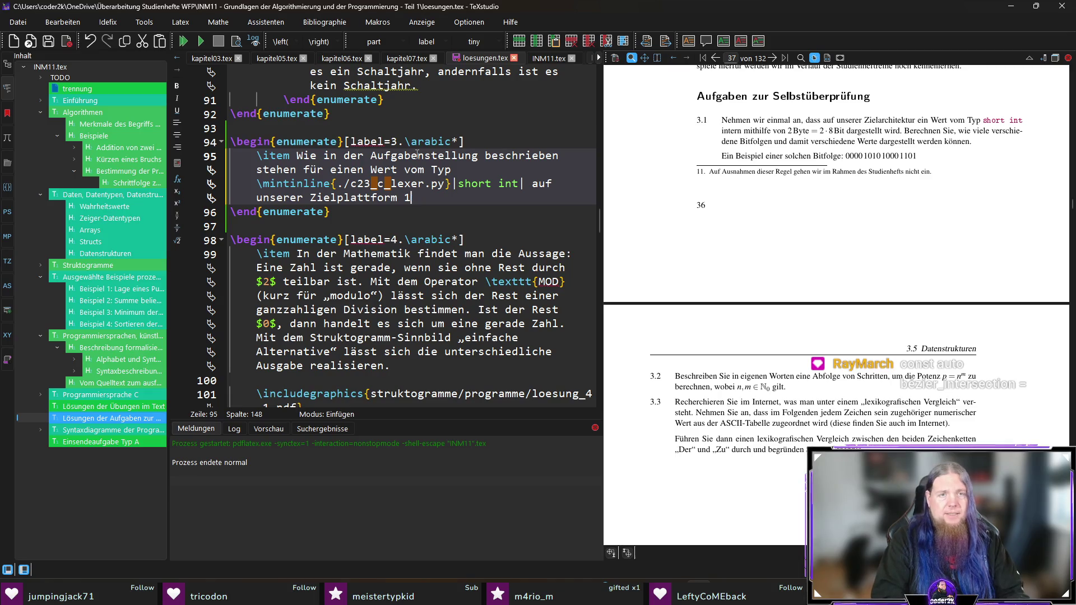
type("16")
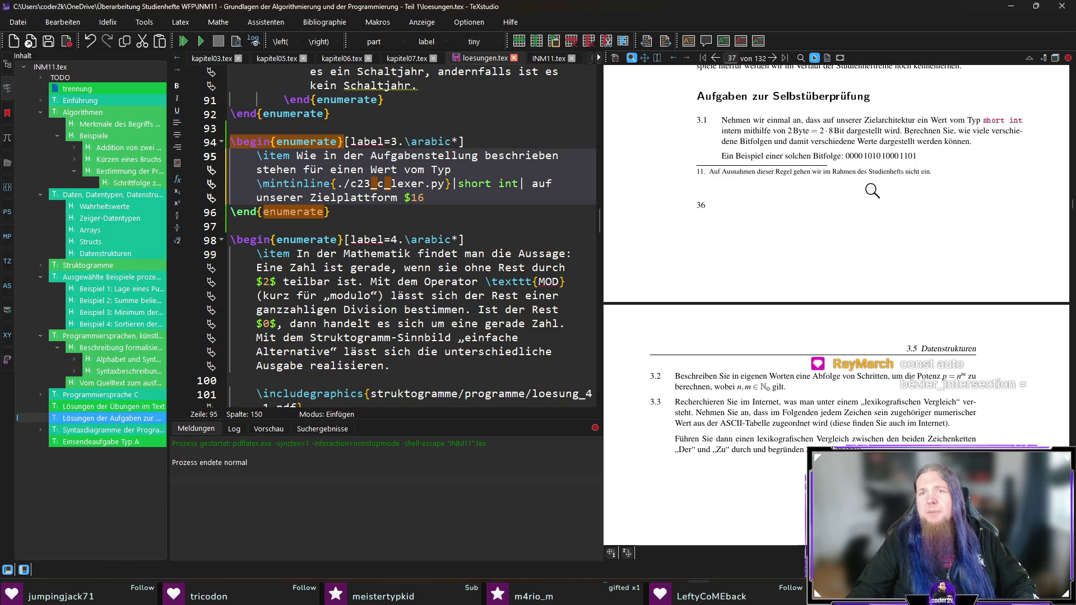
left_click(796, 137)
In kapitel03.tex, replace the spaces after 2 and 8 in task 3.1 with \, and save
left_click_drag(797, 136, 799, 132)
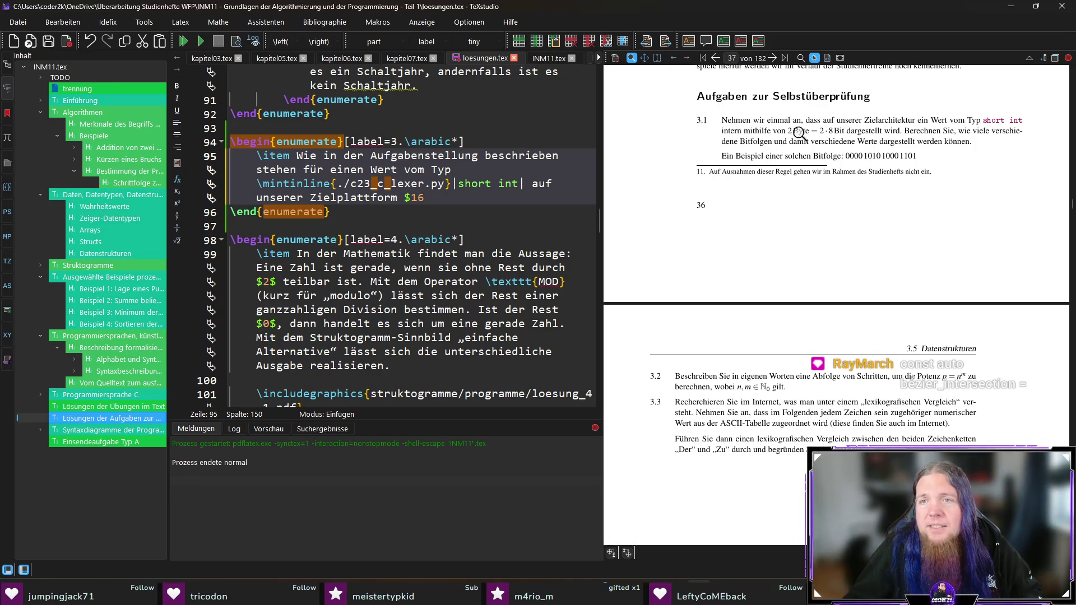
left_click(799, 132, "ctrl")
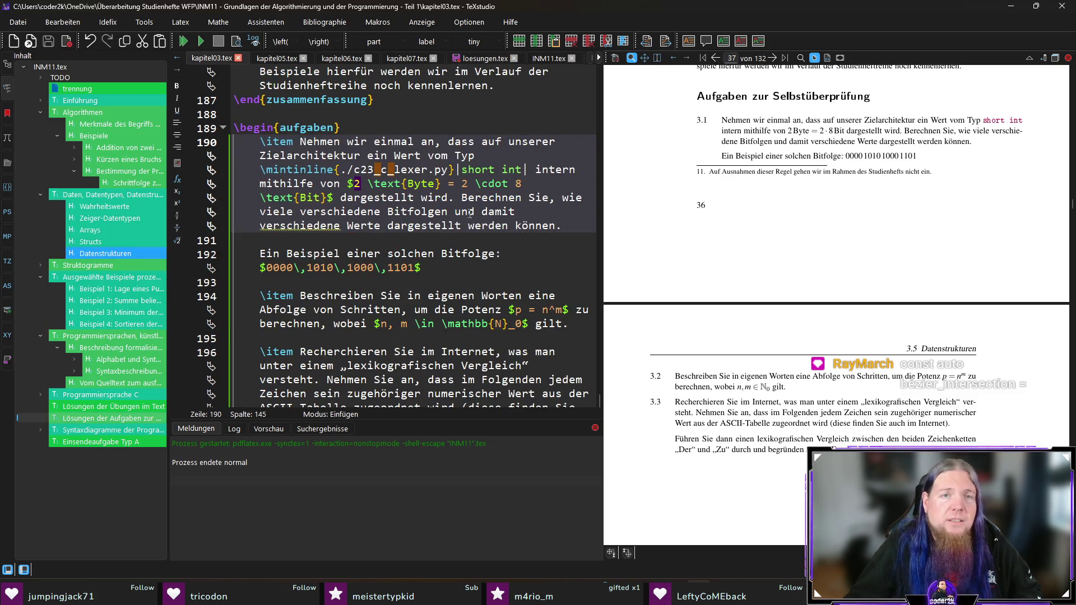
key("Delete")
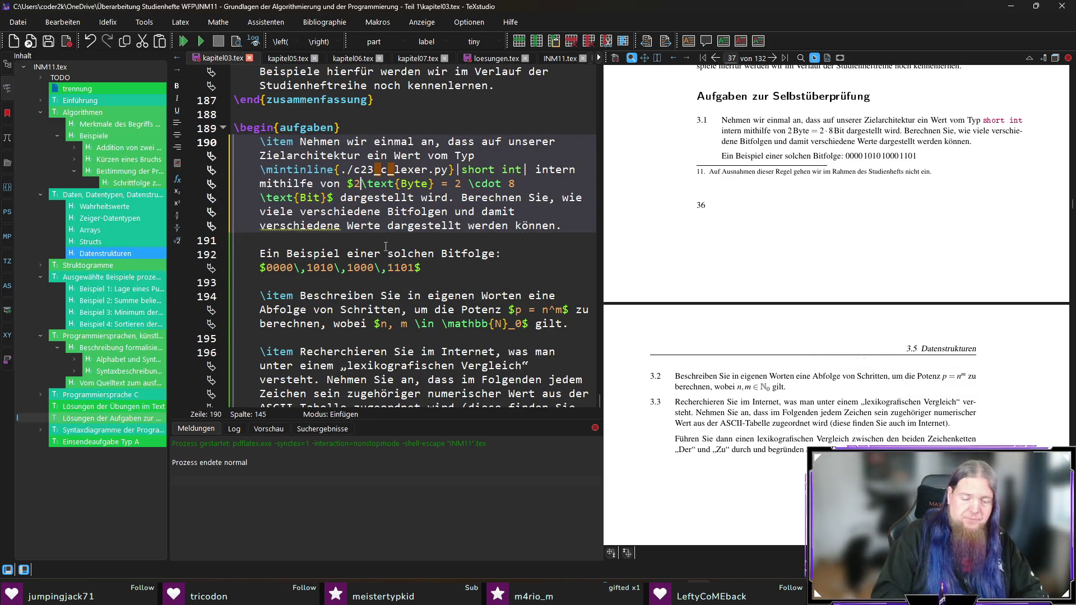
type("\\,")
key("Right")
key("Right")
key("Right")
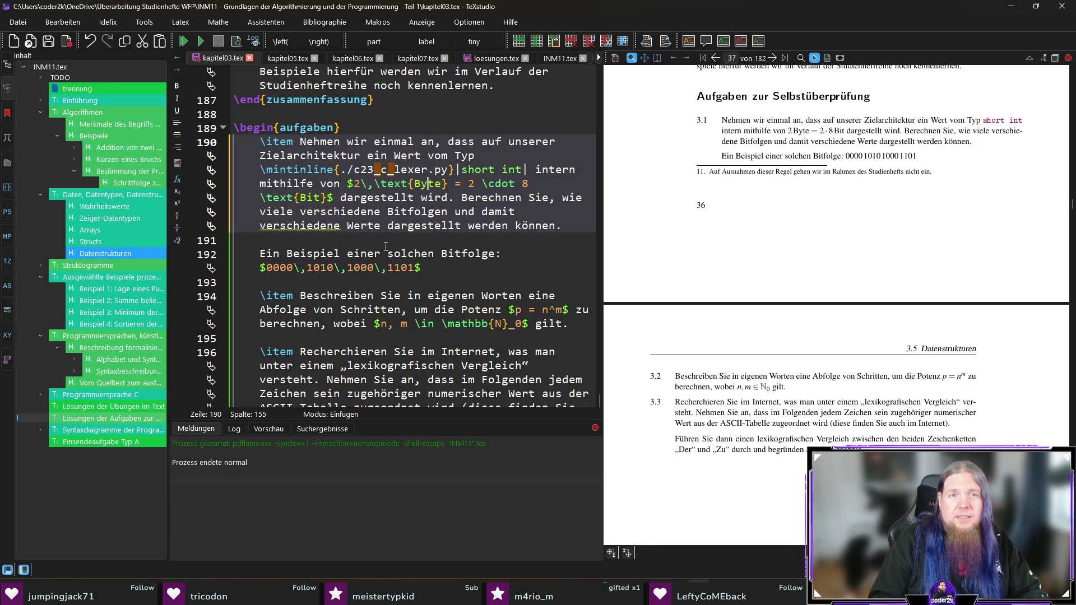
key("Right")
key("Right")
key("Right")
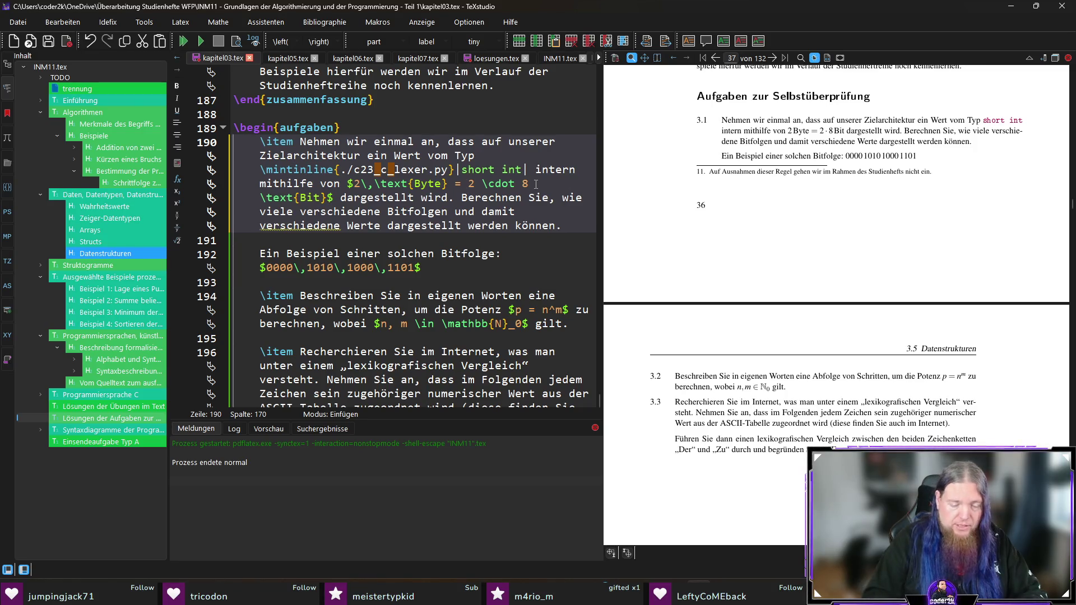
type("\\,")
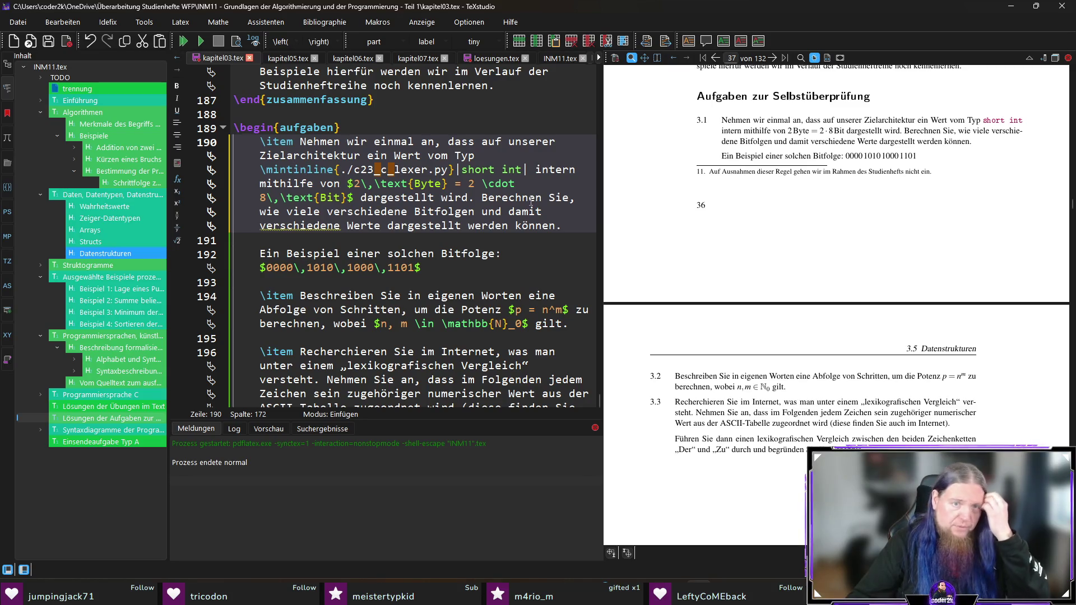
scroll(542, 245, "down", 3)
key("ctrl+s")
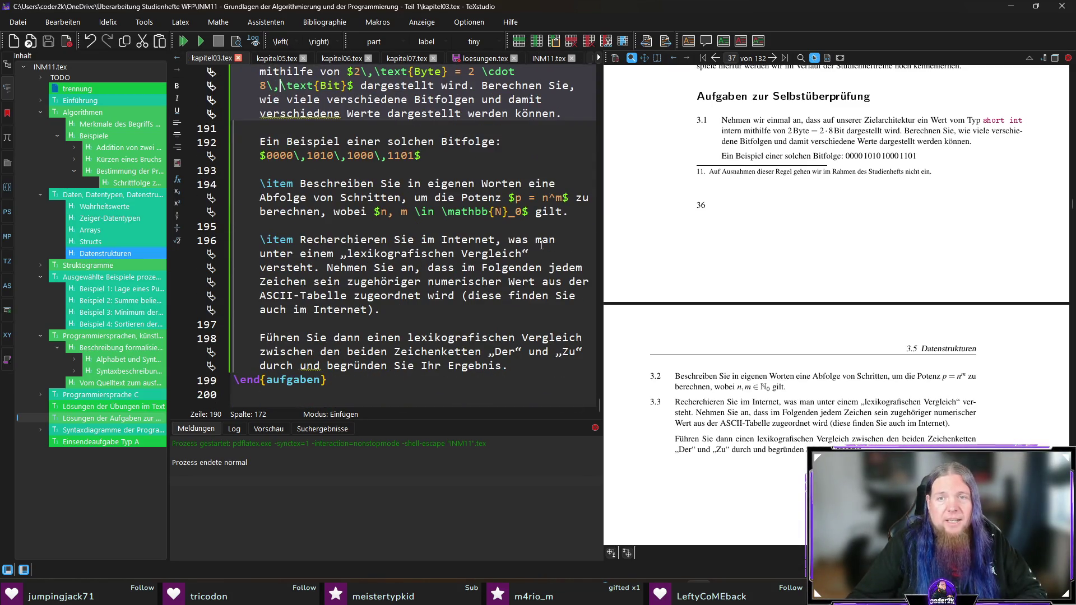
scroll(759, 171, "up", 5)
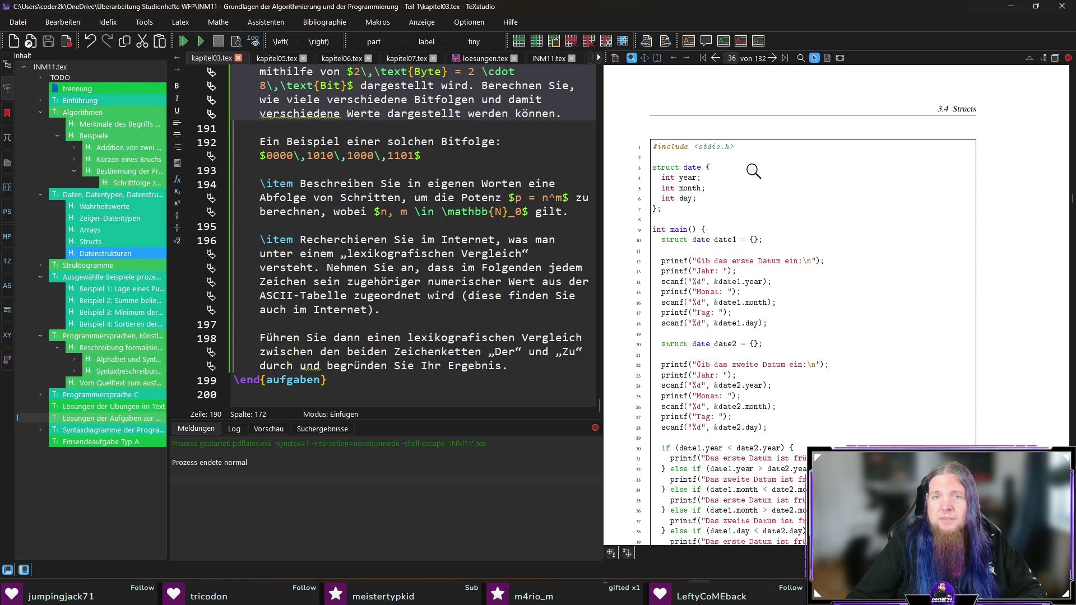
scroll(757, 168, "down", 5)
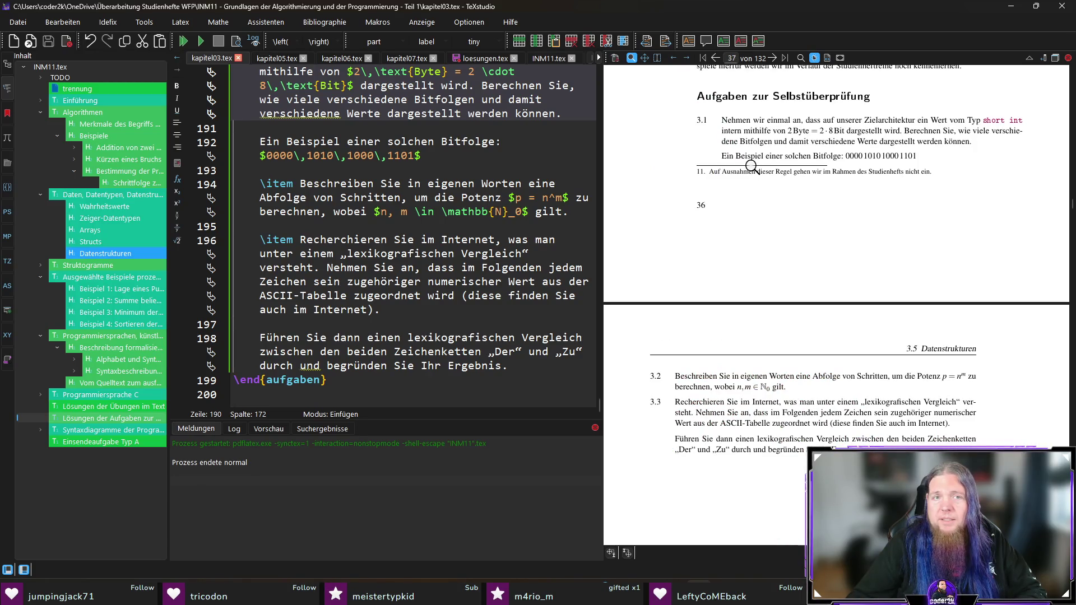
left_click(90, 409)
Return to loesungen.tex and place the caret after $16 in exercise 3's answer
left_click(90, 418)
scroll(511, 257, "down", 6)
scroll(511, 258, "down", 20)
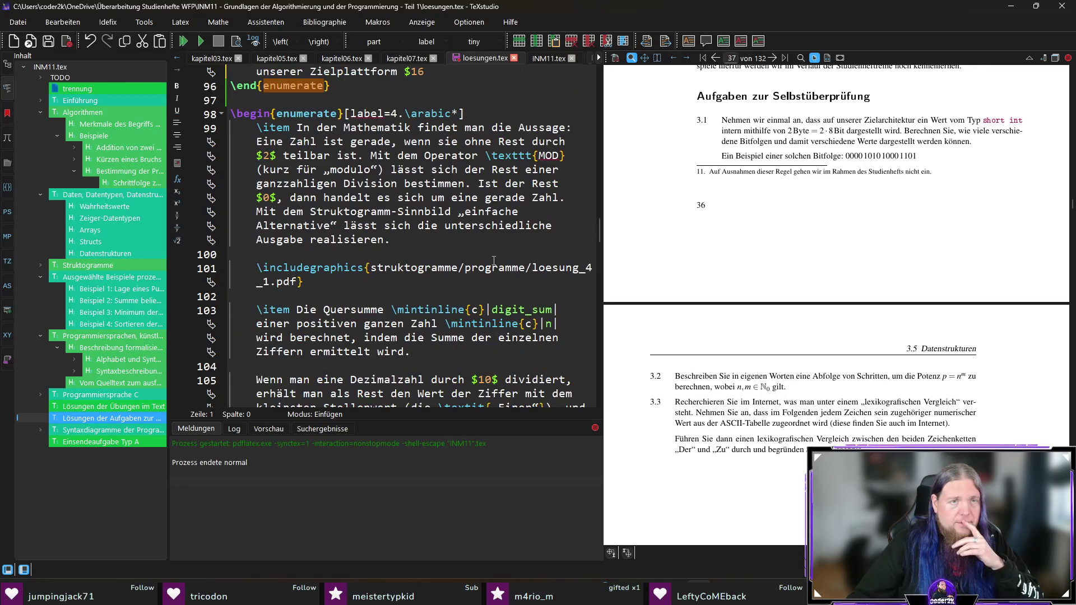
scroll(494, 260, "up", 2)
left_click(280, 185)
scroll(511, 273, "up", 2)
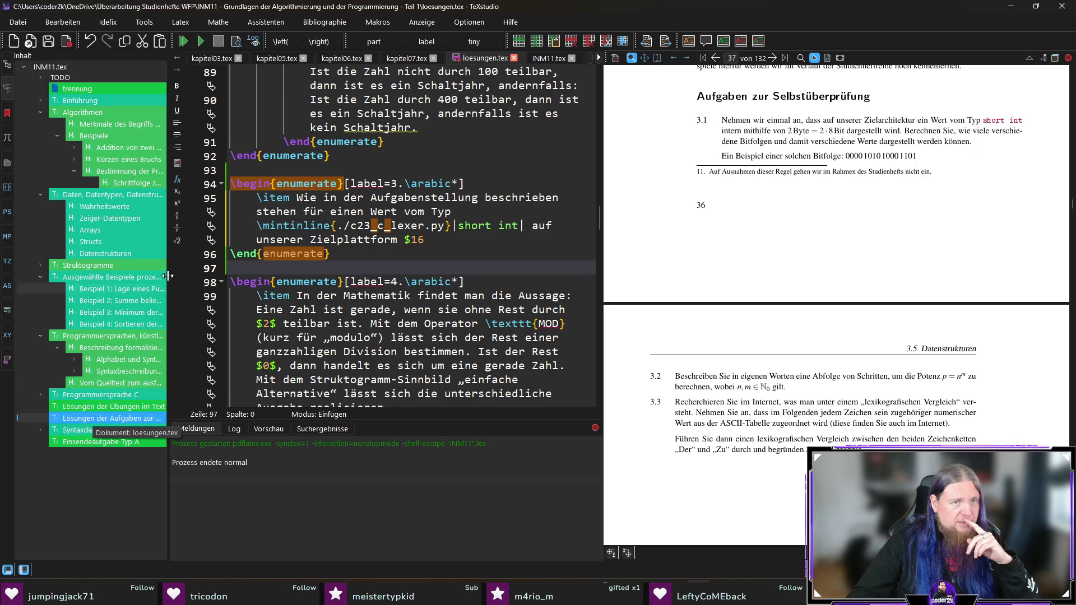
left_click(215, 192, "shift")
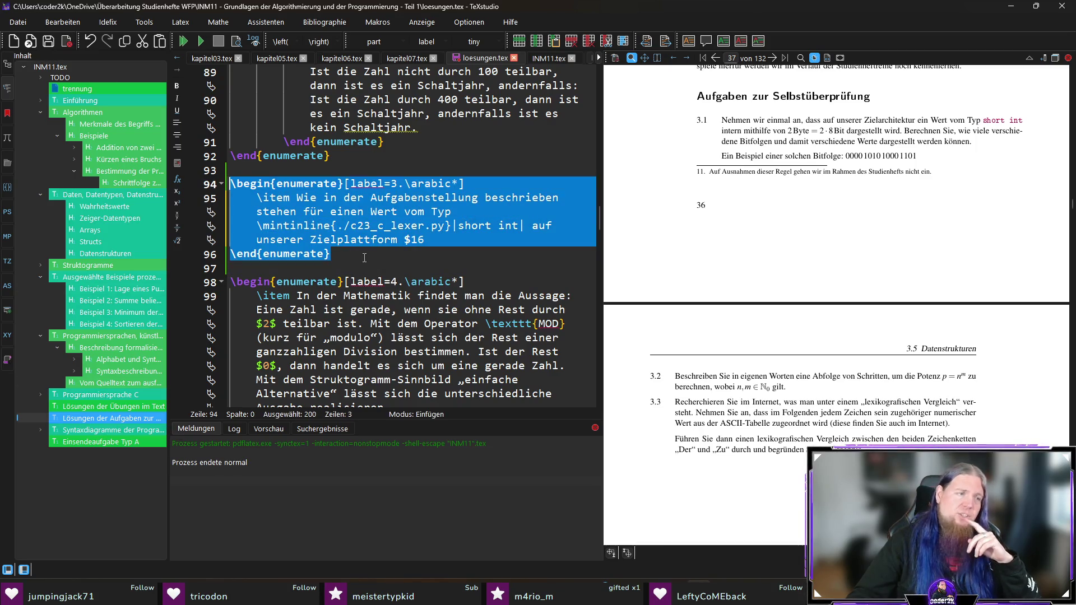
left_click(366, 255)
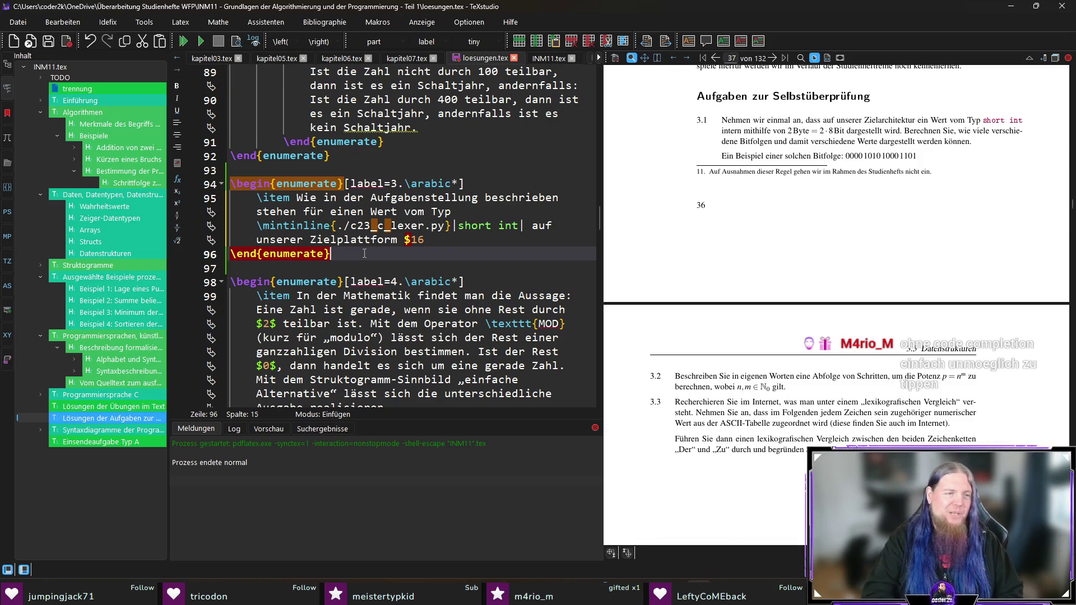
key("Up")
key("End")
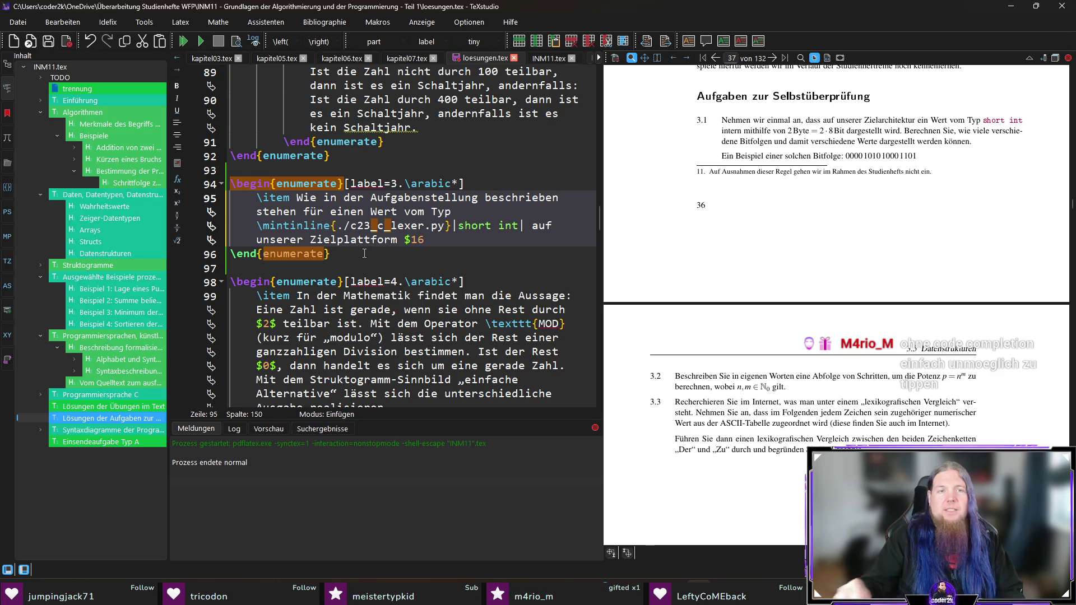
Finish the sentence with '\,Bit$ zur Verfügung.' and delete the stray apostrophe
type("\\,Bit")
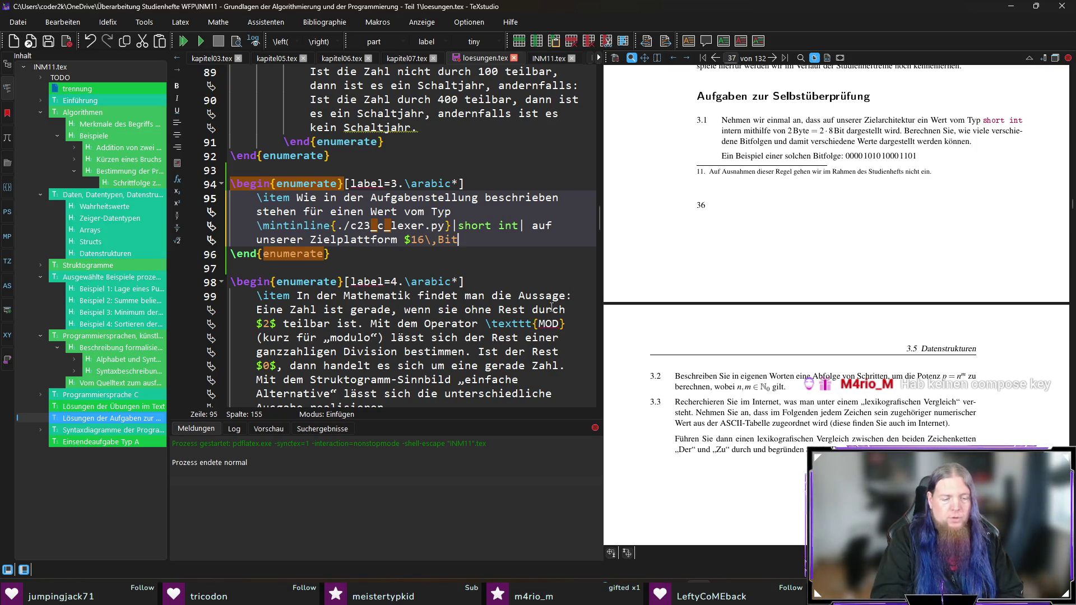
type("$ zur Verfügung")
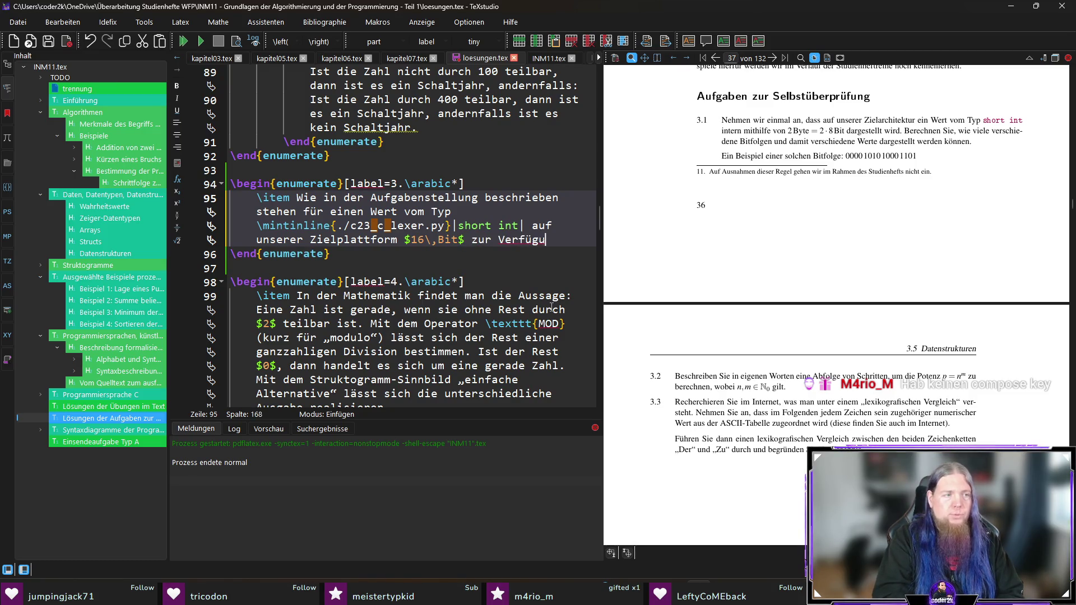
type(".")
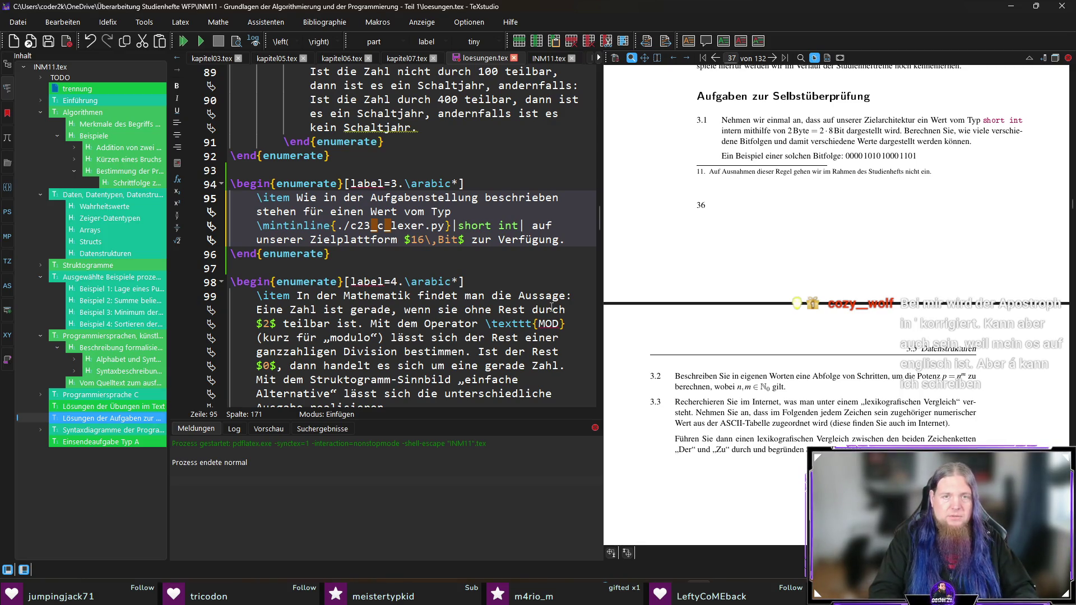
type("'")
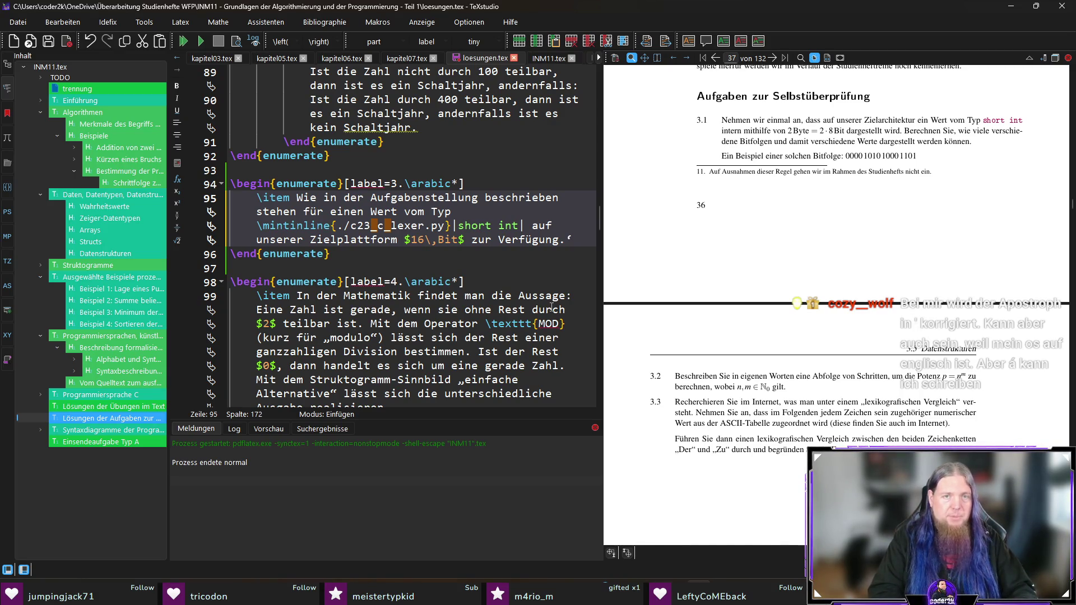
key("shift+Right")
key("Right")
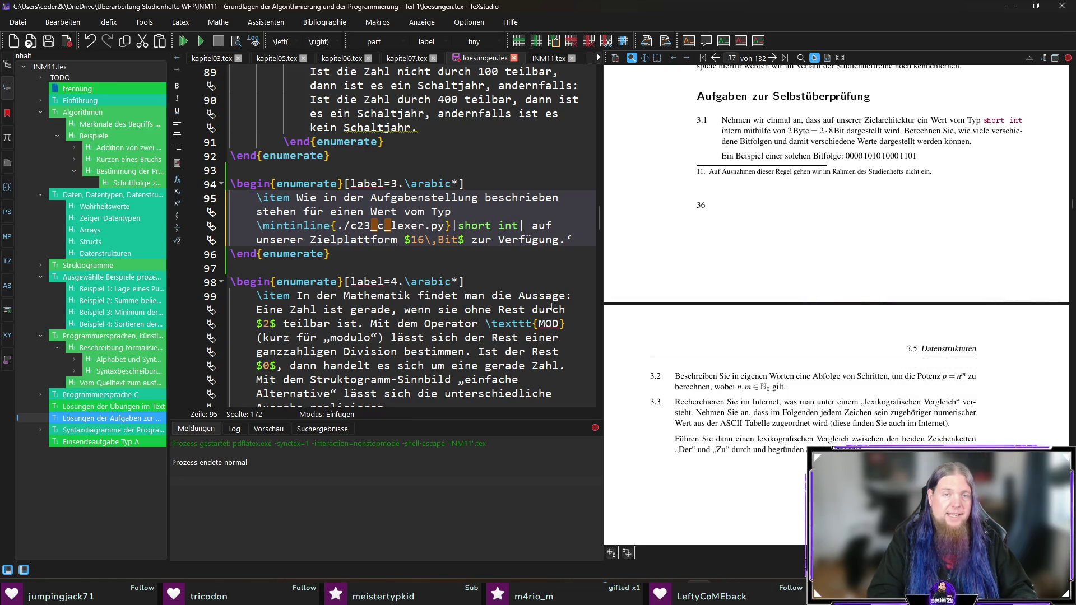
key("BackSpace")
Add a test line with quotes and apostrophes: 'Hallo“ “Hallo” isn't Ray's Bierbude'
key("Return")
key("Return")
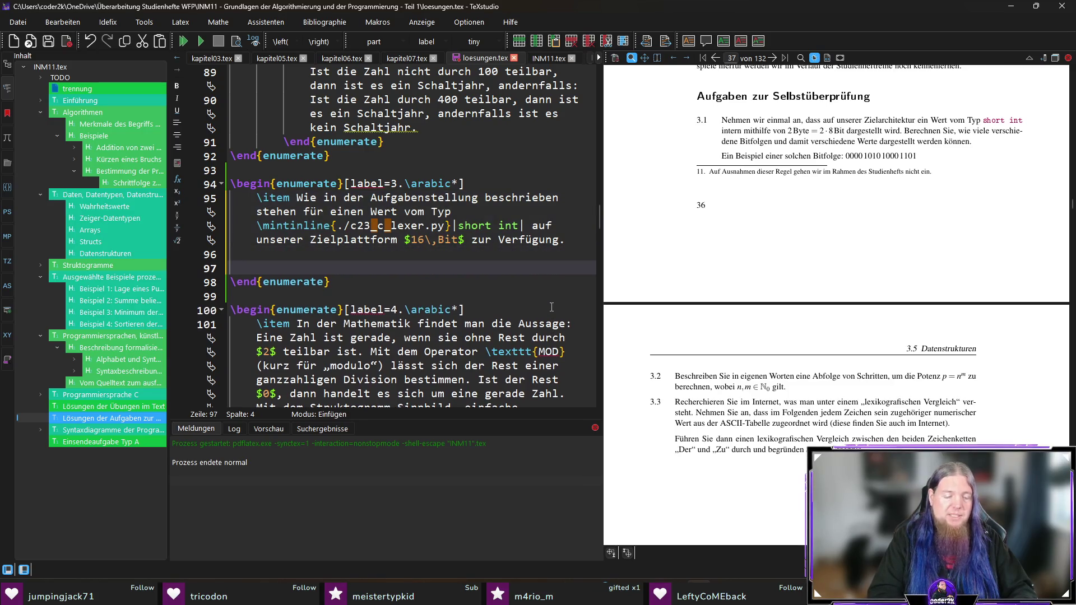
type("„Hallo“")
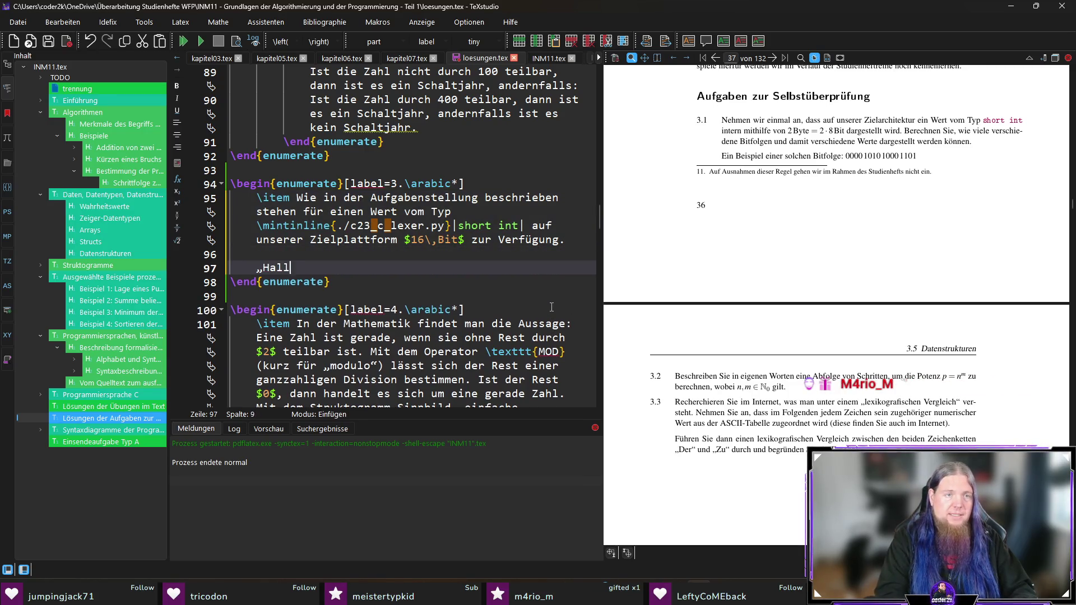
type(" “Hallo")
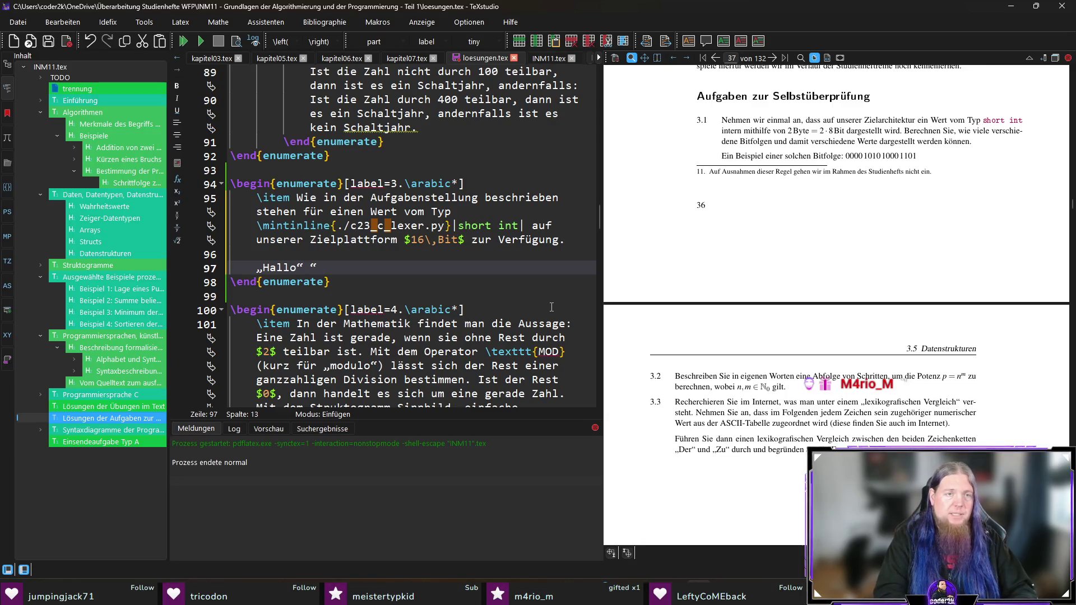
type("”")
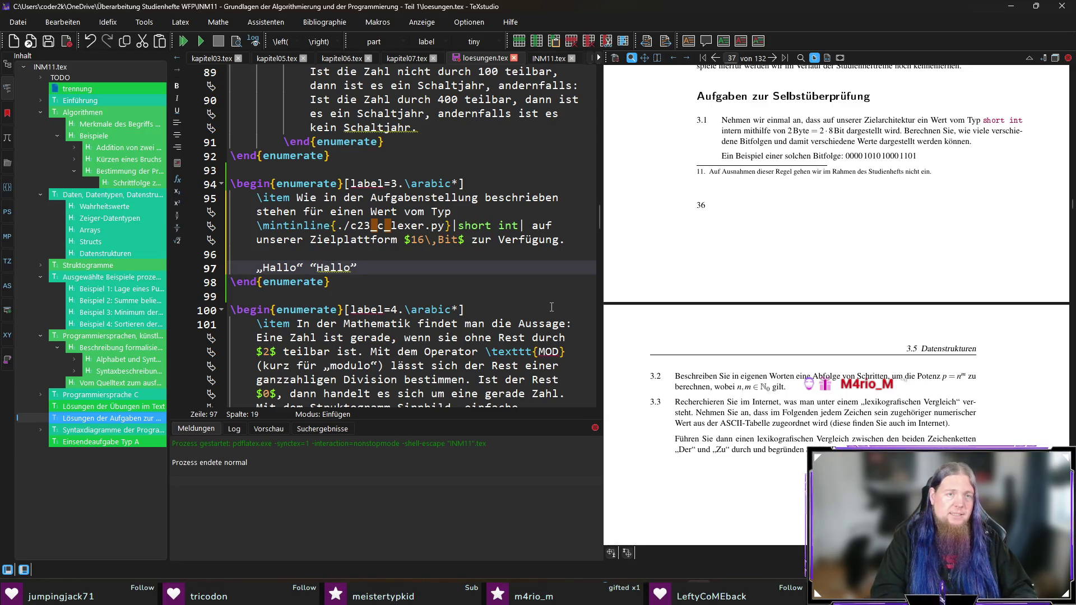
type(" sin")
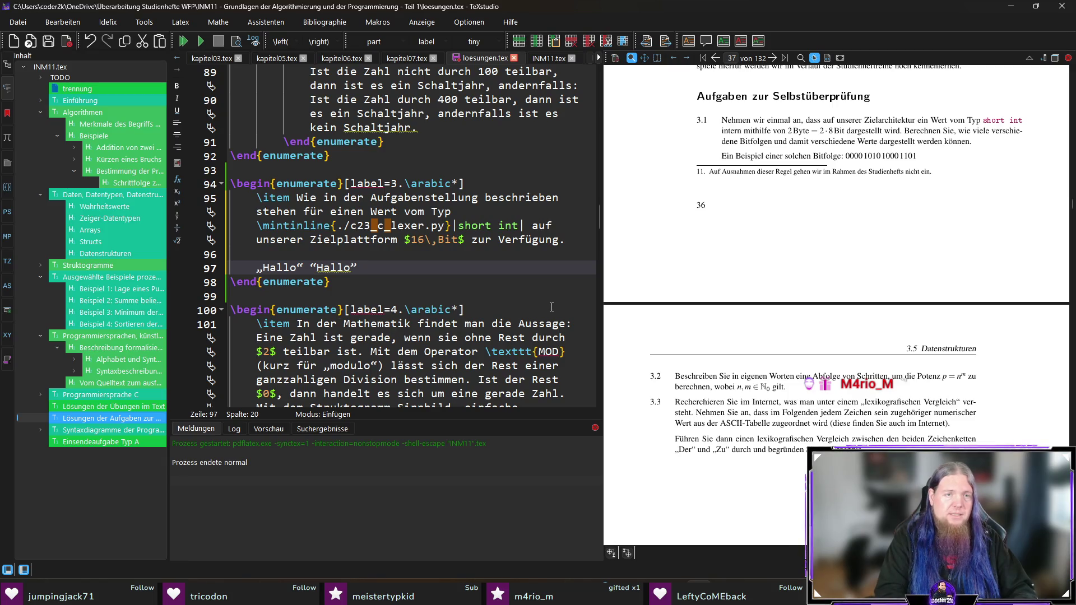
key("BackSpace")
key("BackSpace")
key("BackSpace")
type("is")
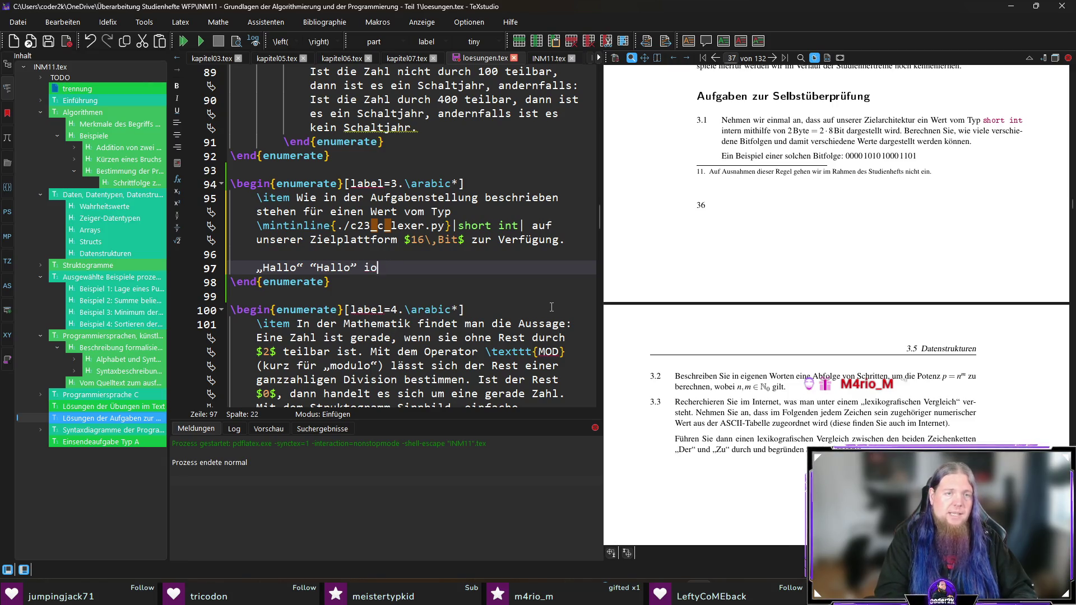
type("n")
type("'t")
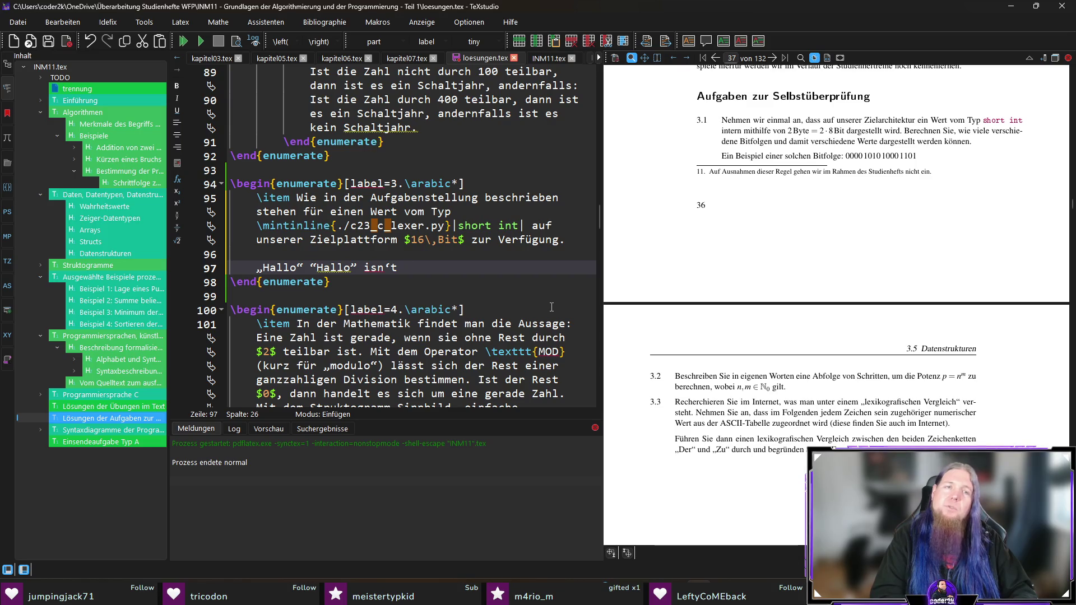
type("Ray'")
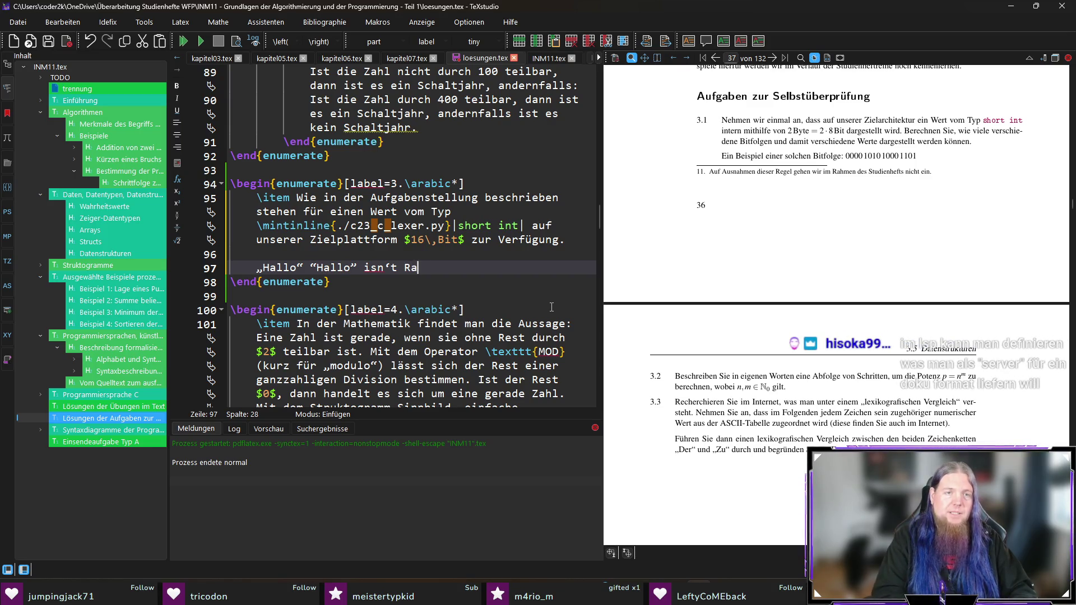
type("s Bierbude")
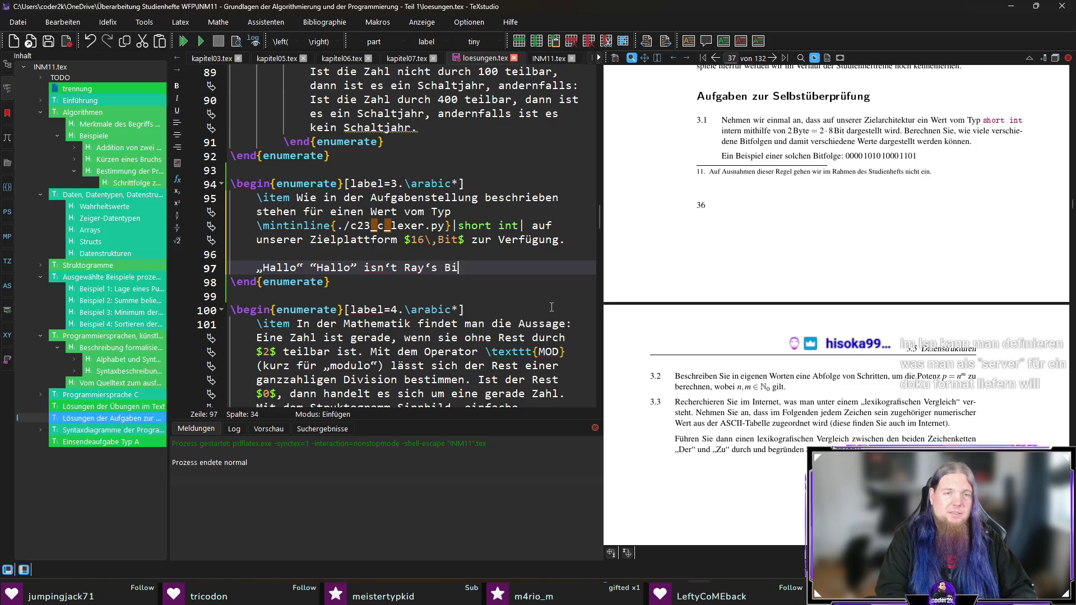
Replace the apostrophes in Ray's and isn't with typographic ’ characters
left_click_drag(404, 268, 499, 268)
left_click(500, 268)
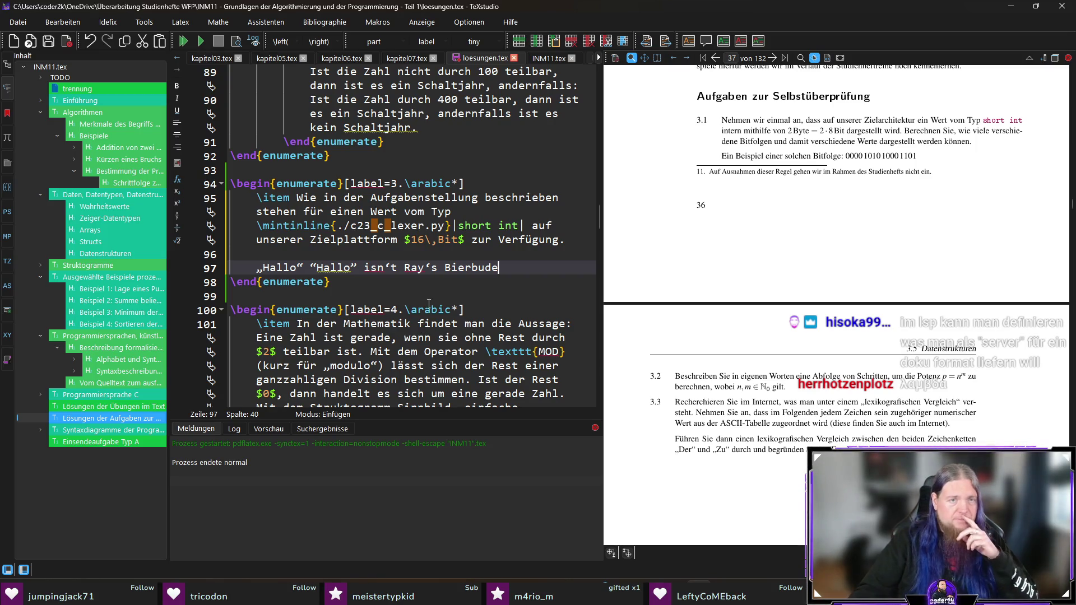
type("’")
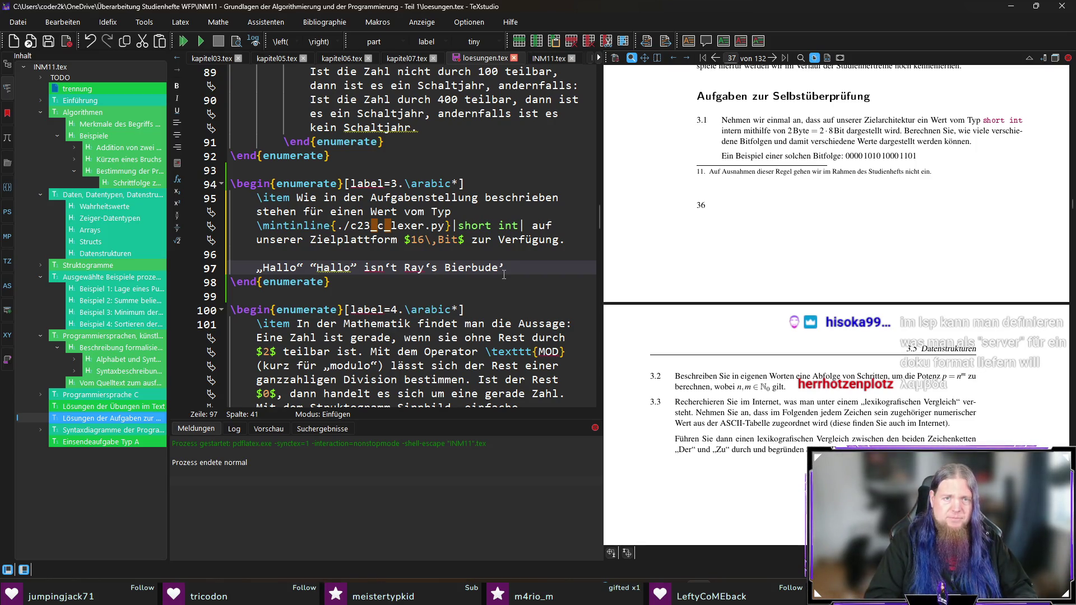
key("Delete")
type("’")
key("Left")
key("Left")
key("Left")
key("BackSpace")
type("’")
key("End")
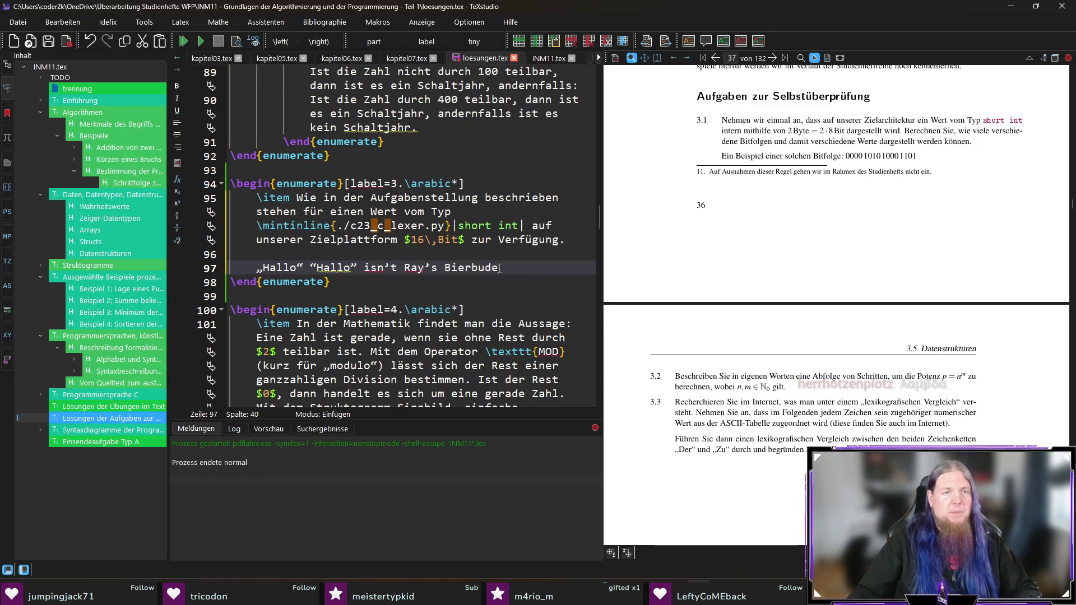
Select the whole test line and delete it
left_click_drag(250, 271, 552, 266)
left_click(556, 266)
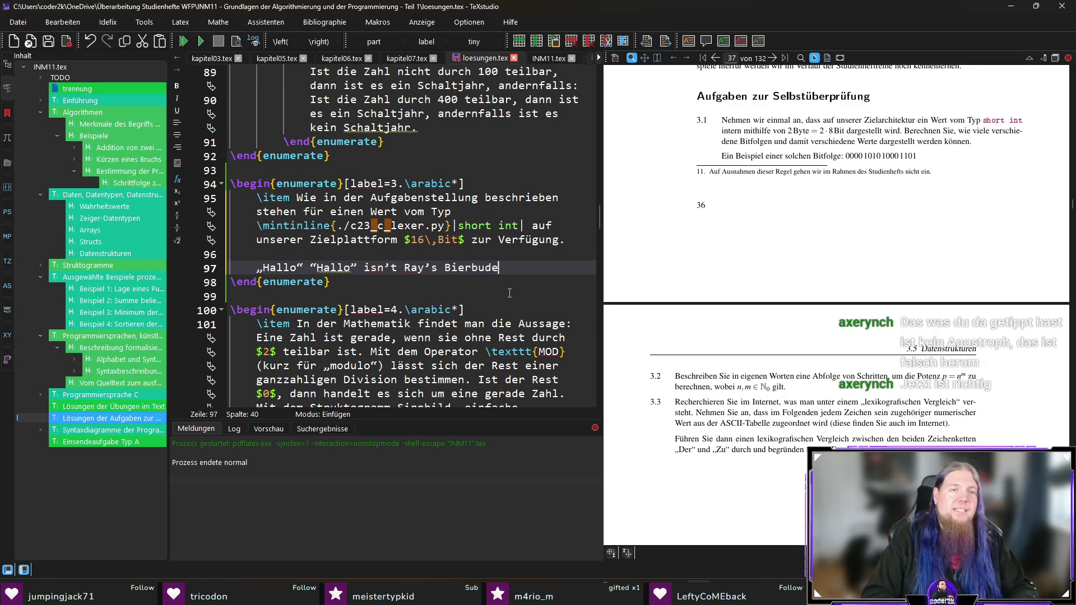
key("shift+Home")
key("BackSpace")
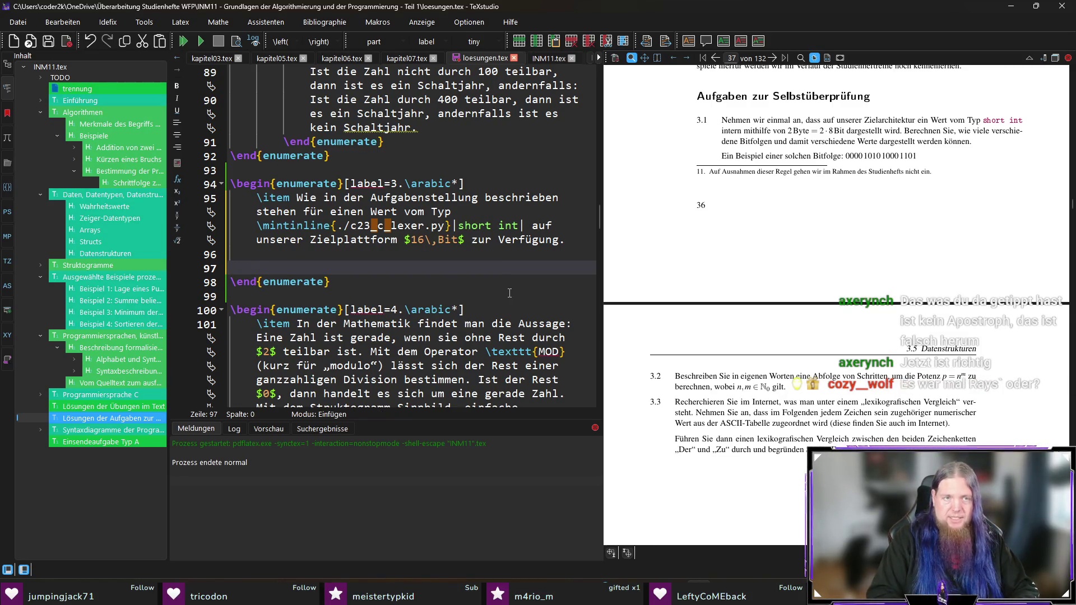
Remove the empty lines, test typing 'Ray's Bierbude' on a new line, then delete it
key("BackSpace")
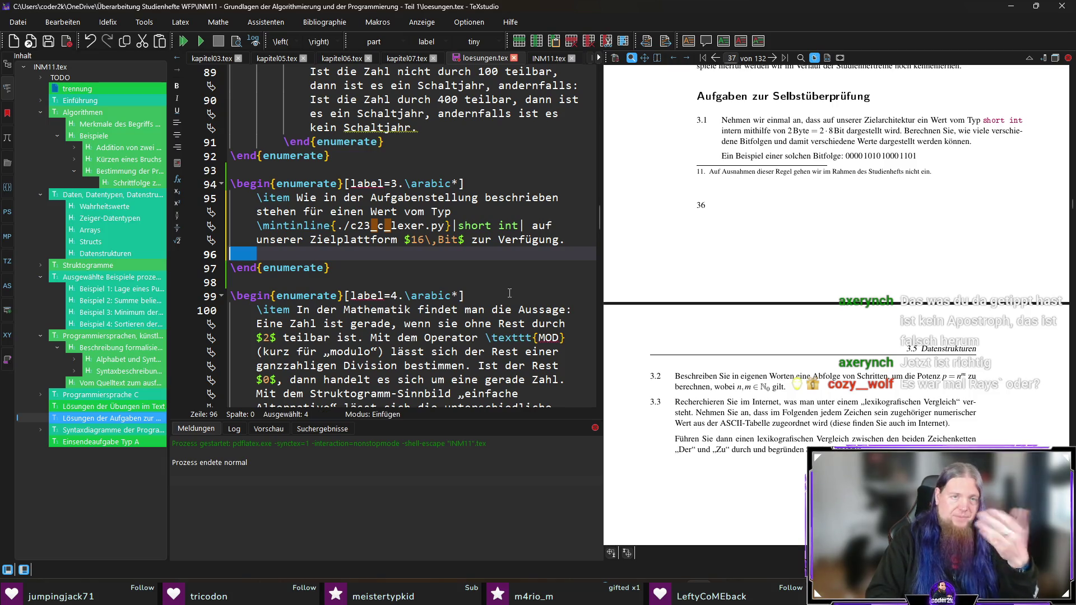
key("BackSpace")
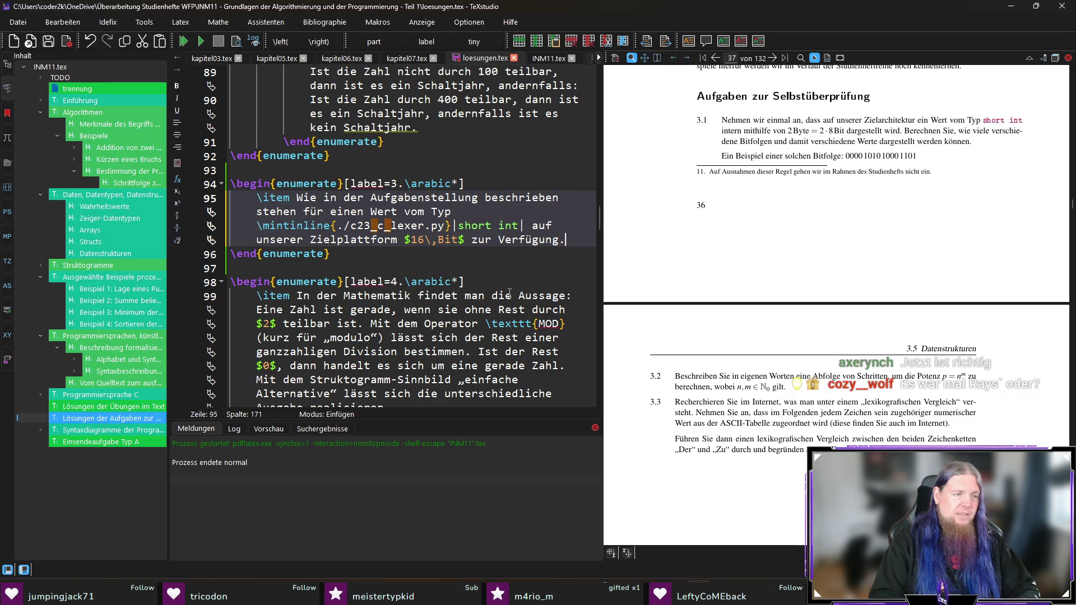
key("Return")
key("Return")
type("Rays ")
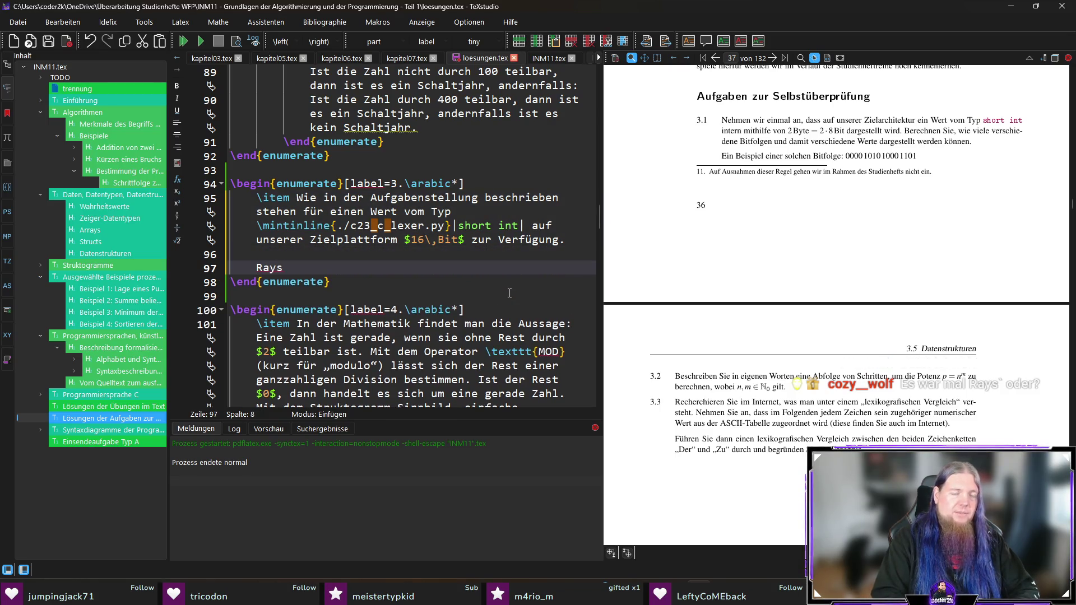
type("Bierbude")
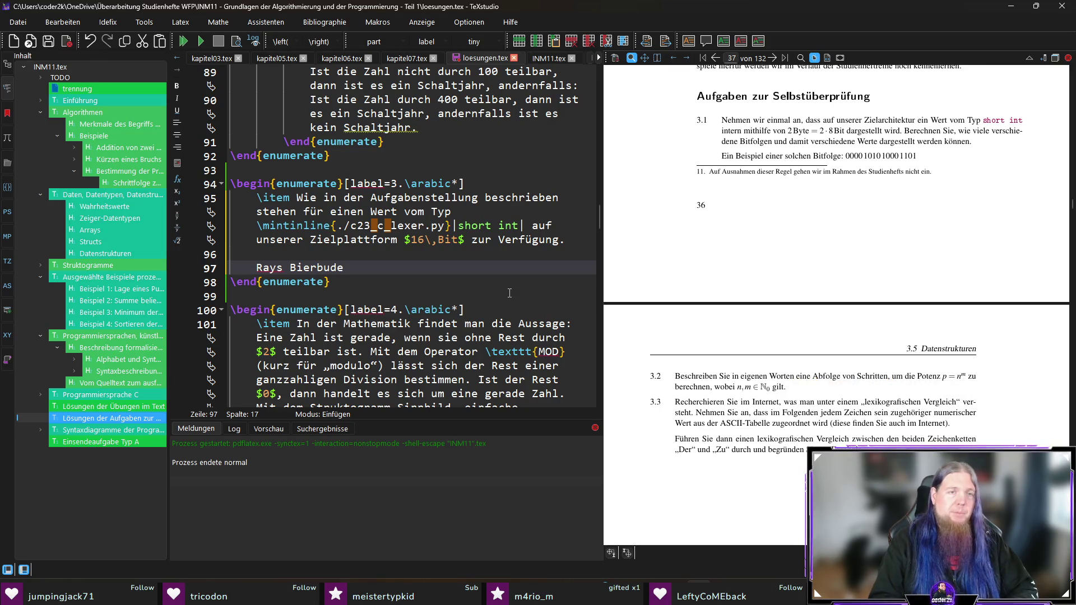
key("ctrl+Left")
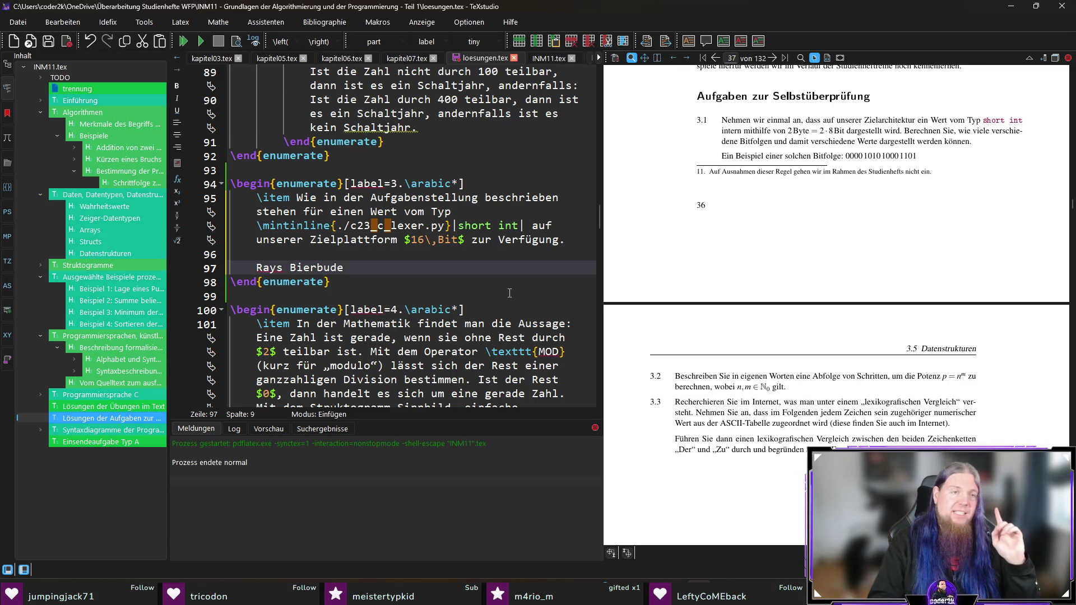
type("'")
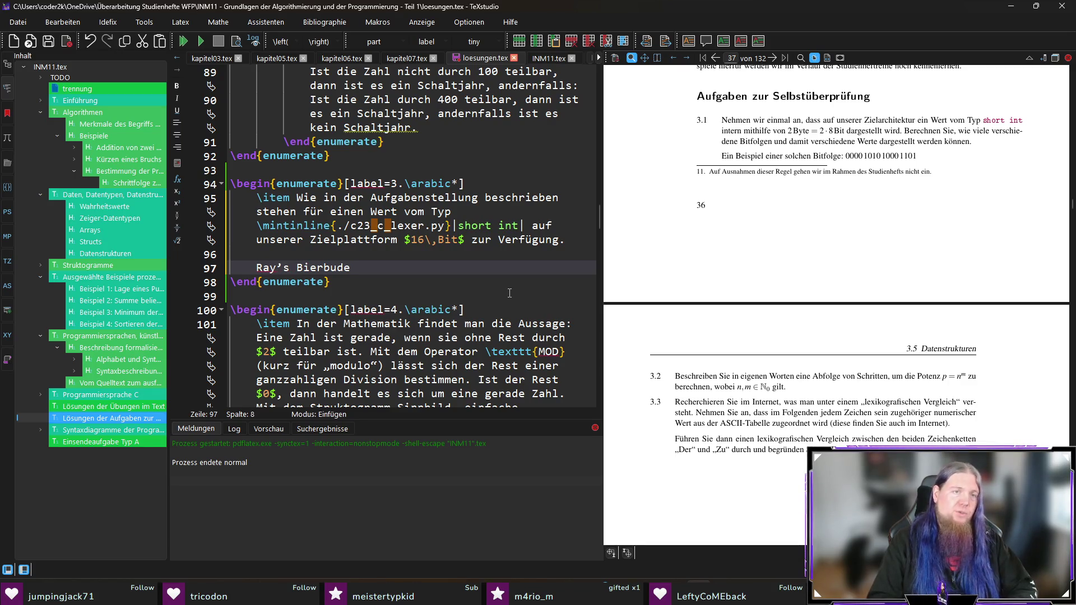
key("End")
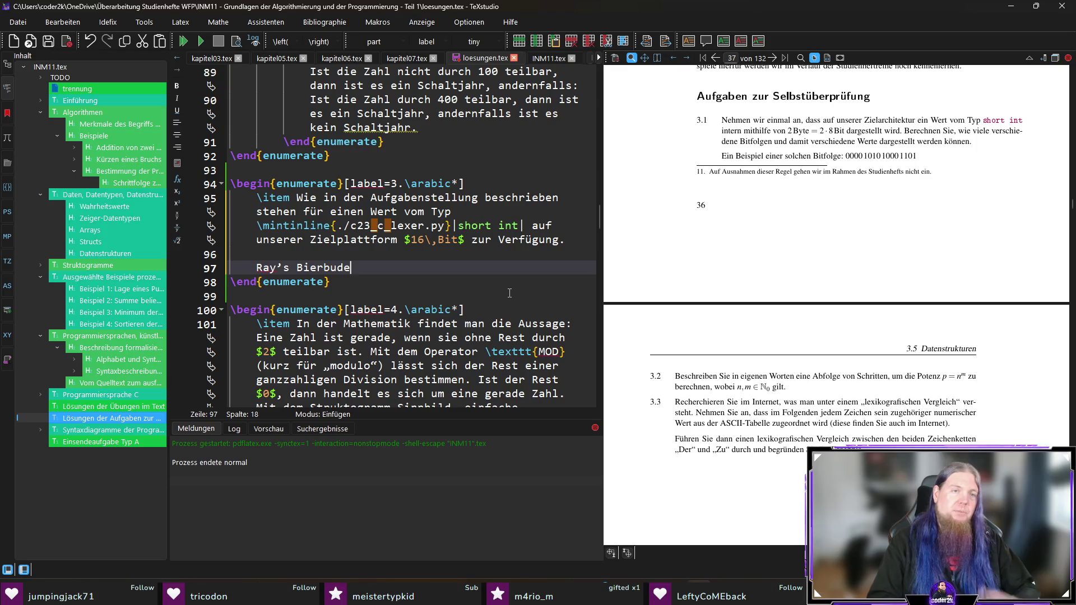
key("BackSpace")
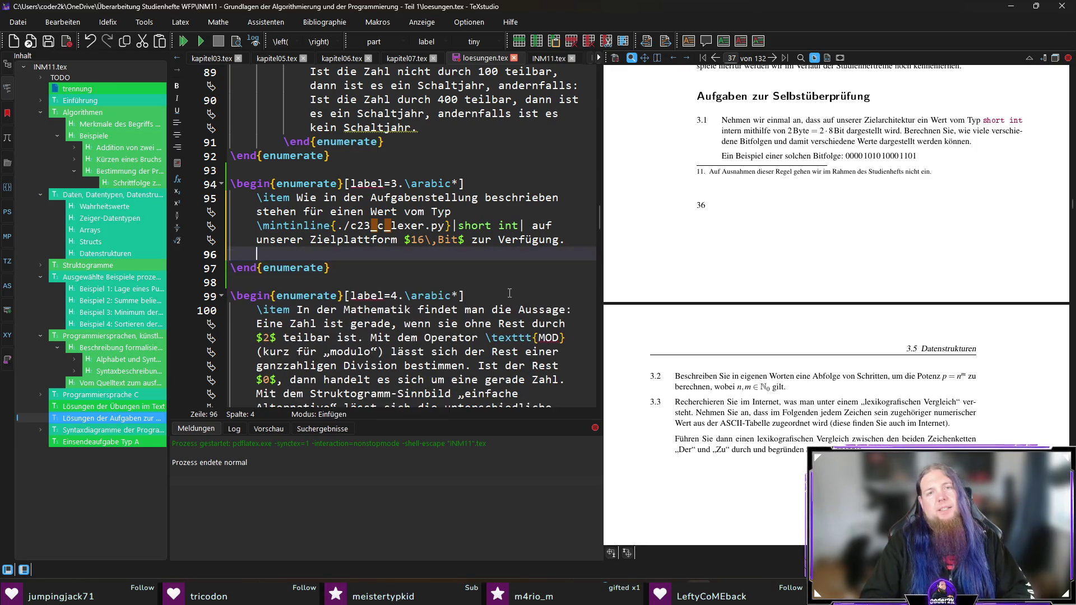
Remove the leftover empty line and start the next sentence 'Jedes Bit kann dabei entweder den Wert 0'
key("BackSpace")
key("BackSpace")
key("BackSpace")
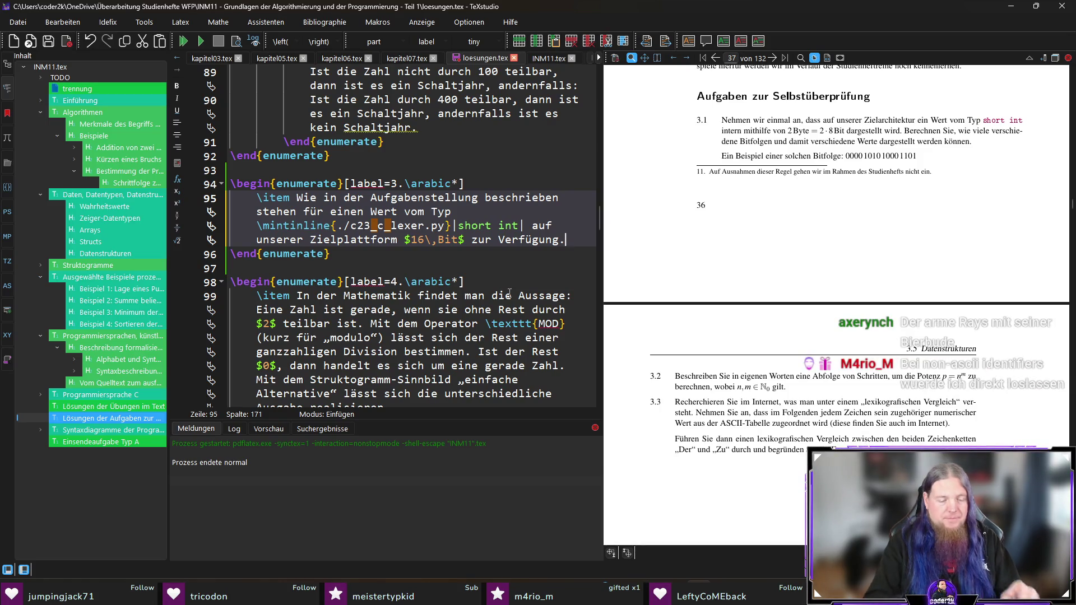
type("Jedes Bit kann dabei entweder ")
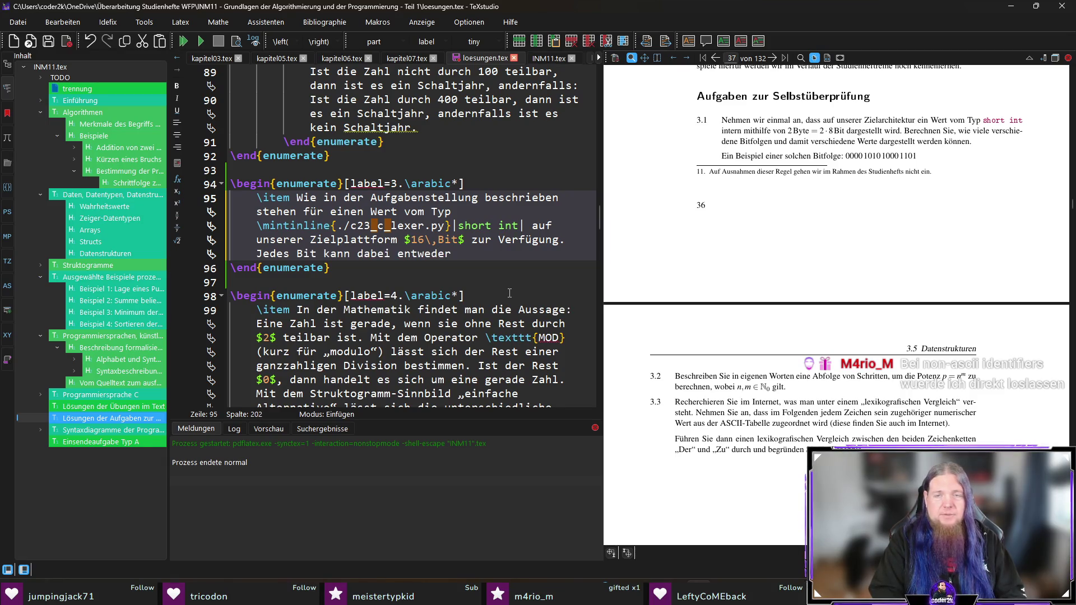
type("den Wert 0")
Explain each bit is $0$ or $1$, giving $2 \cdot 2 \cdot \hdots \cdots 2$ of 16 factors, also $2^16
key("BackSpace")
type("$0$ oder den Wert ")
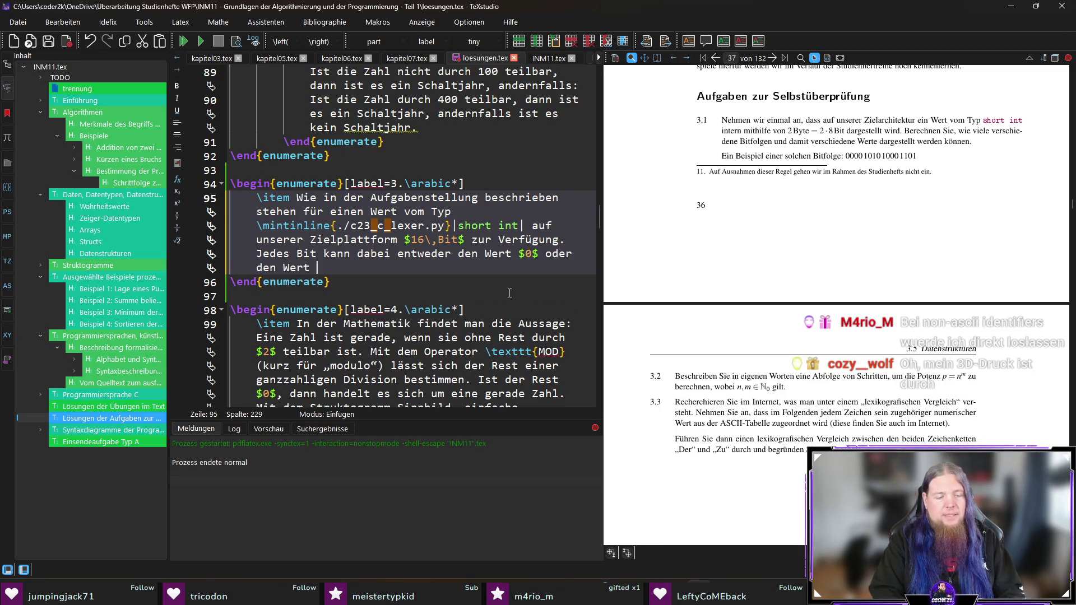
type("$1$ annehmen.")
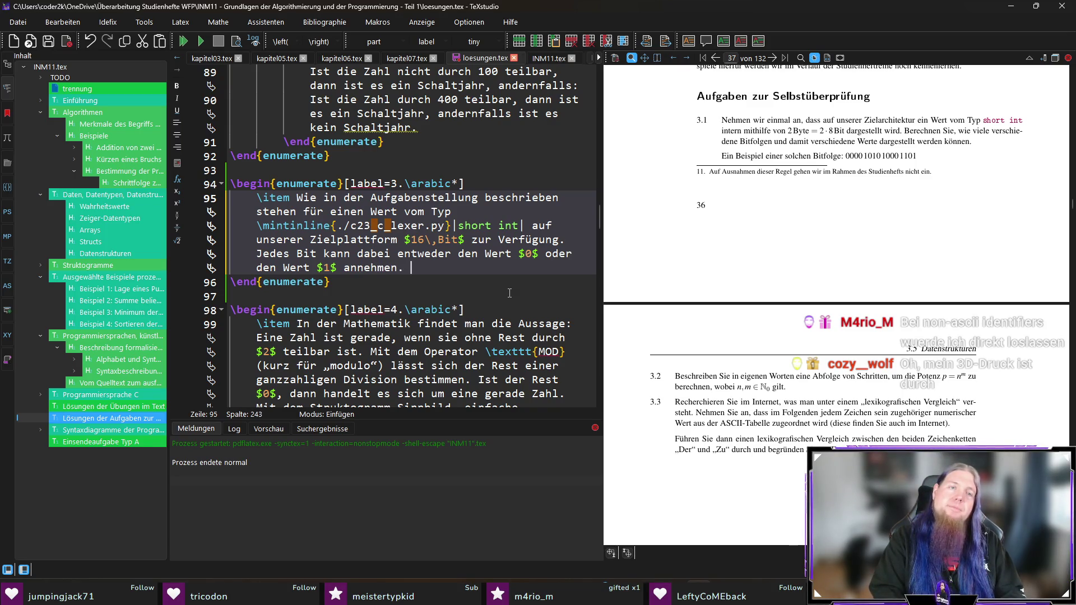
type("Für das erste Bit steh")
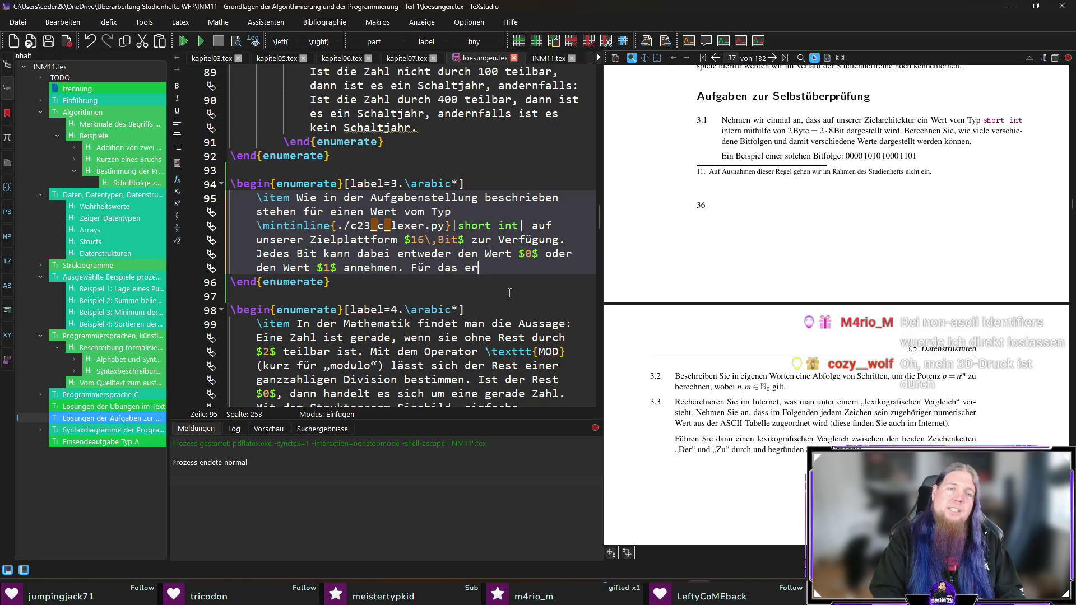
type("en also ")
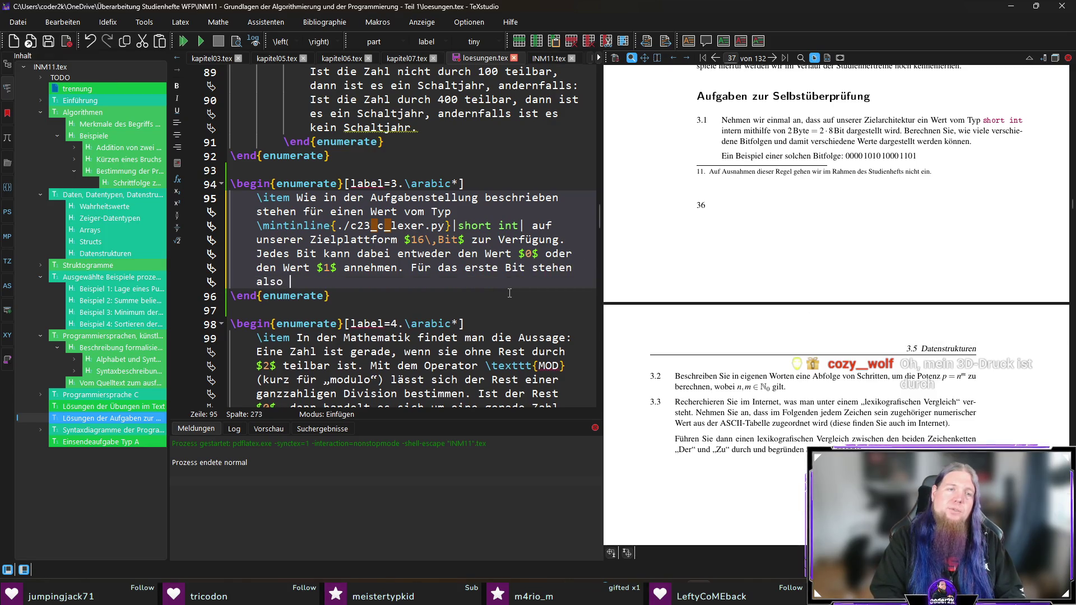
type("$2\"")
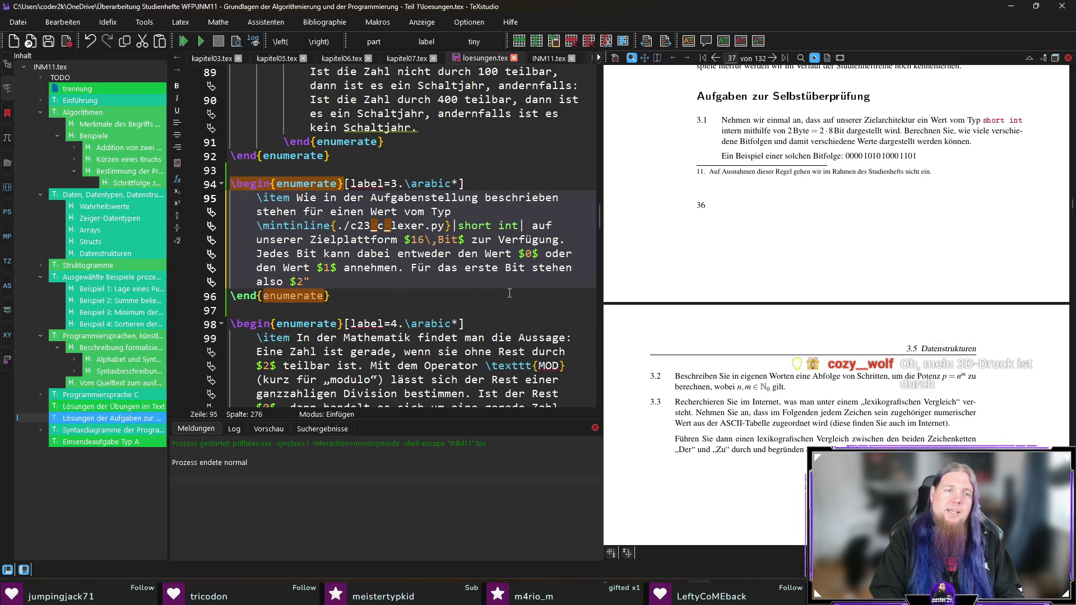
type("$ M")
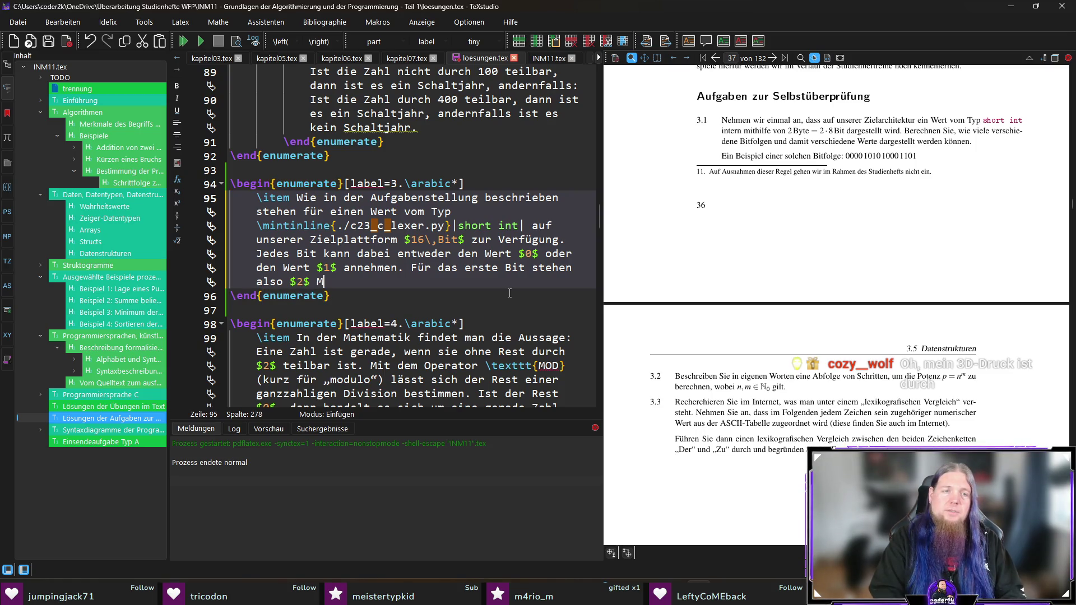
type("öglichkeiten zur Verfügung. ")
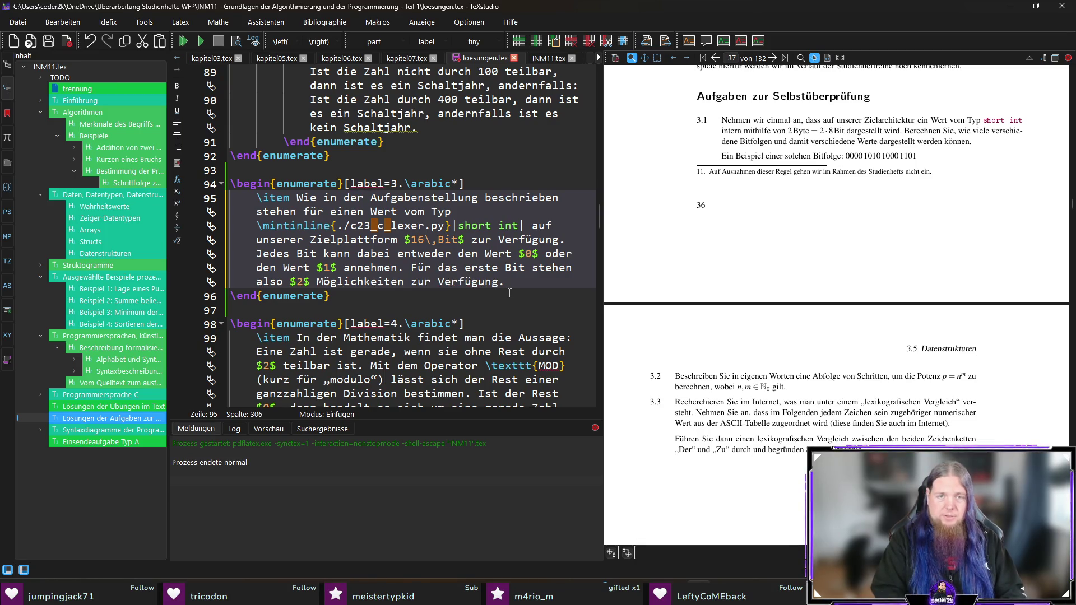
type("Für \textit{jede")
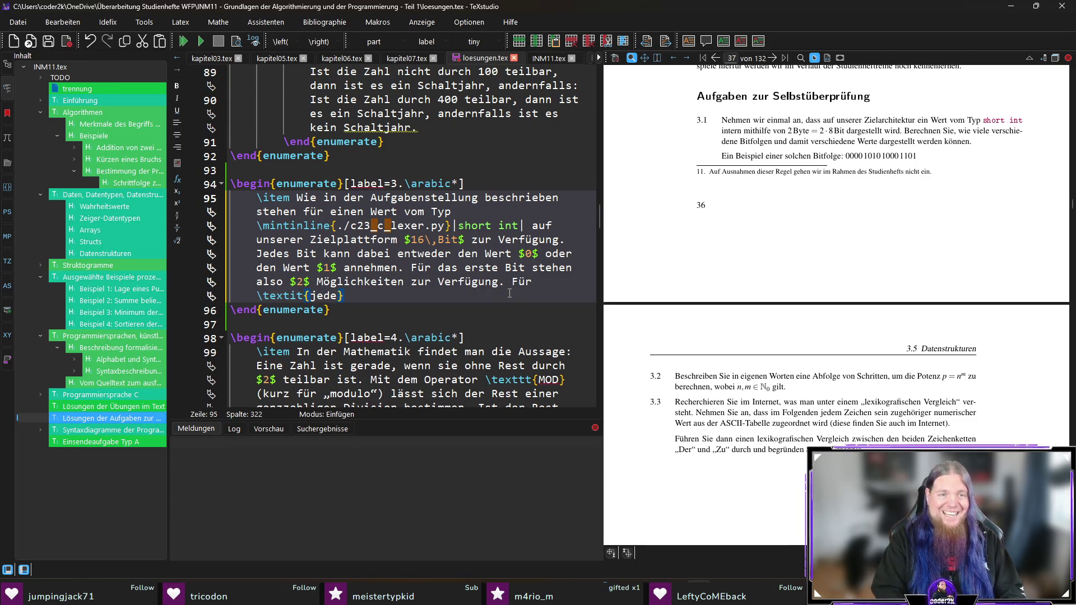
type("} dieser Möglichk")
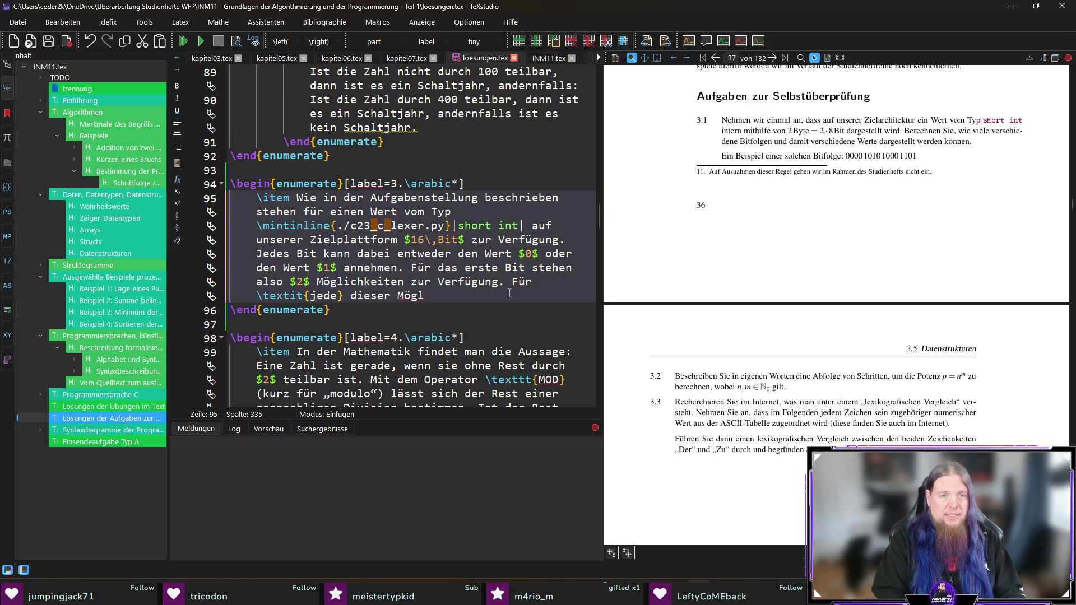
type("eiten, stehen wie")
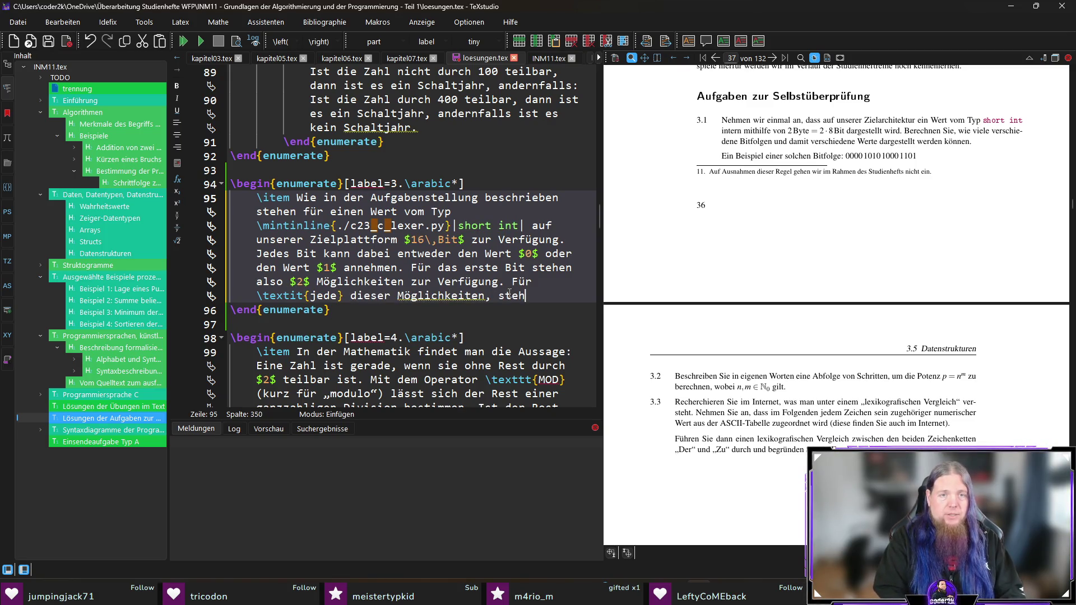
type("derum für das zweite Bi")
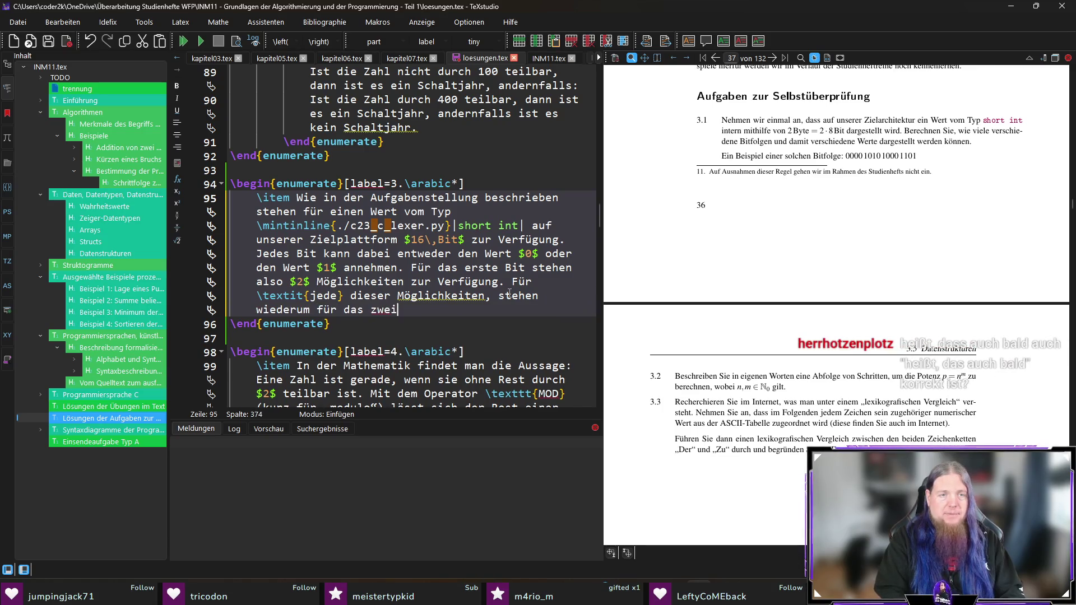
type("t erneut ")
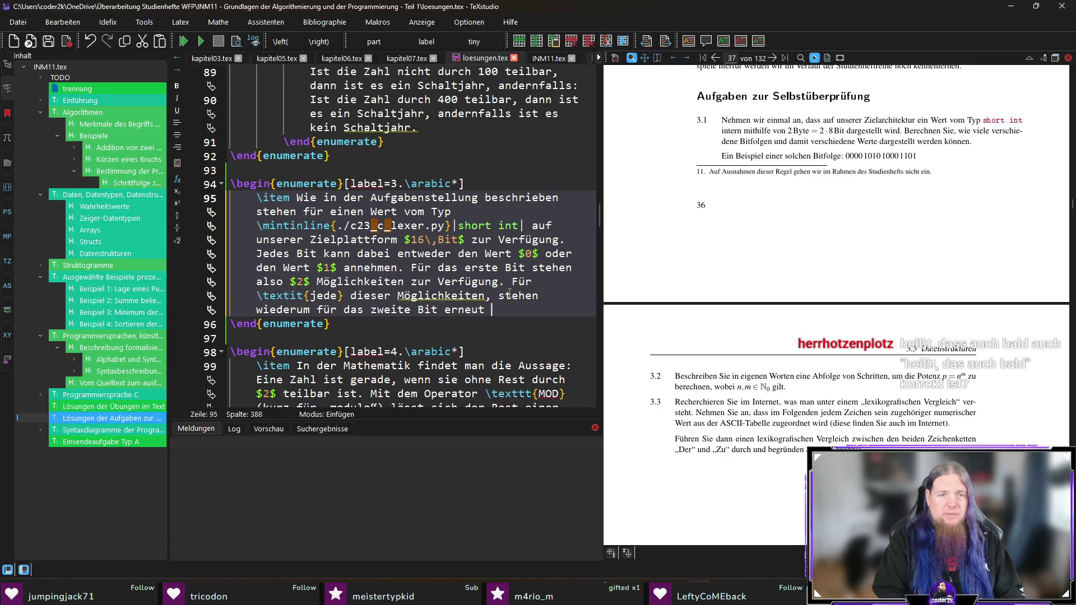
type("jeweils $2")
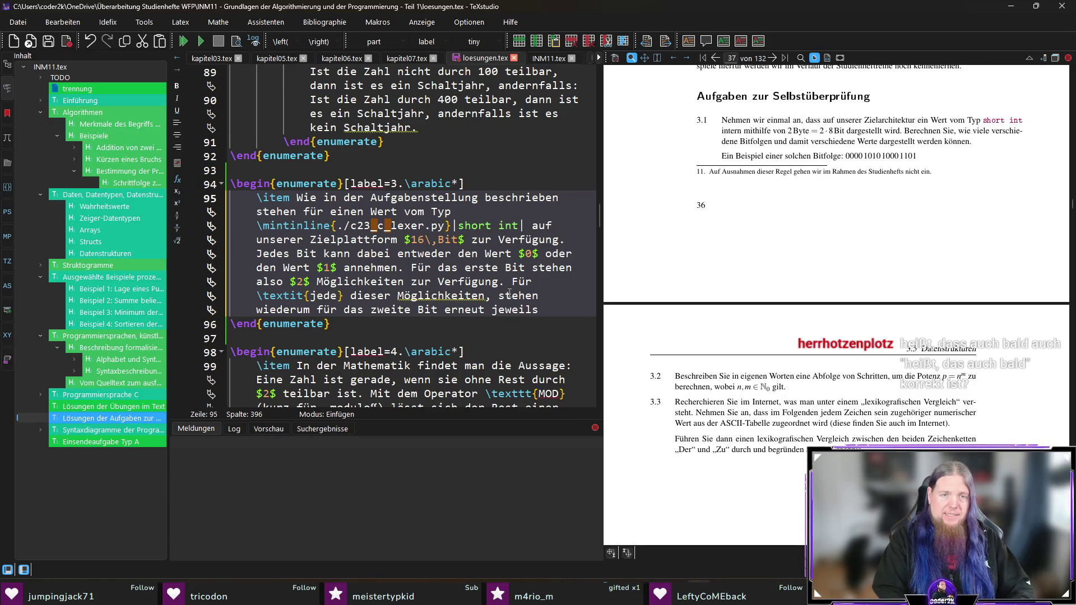
type("$ Möglichkeiten zu")
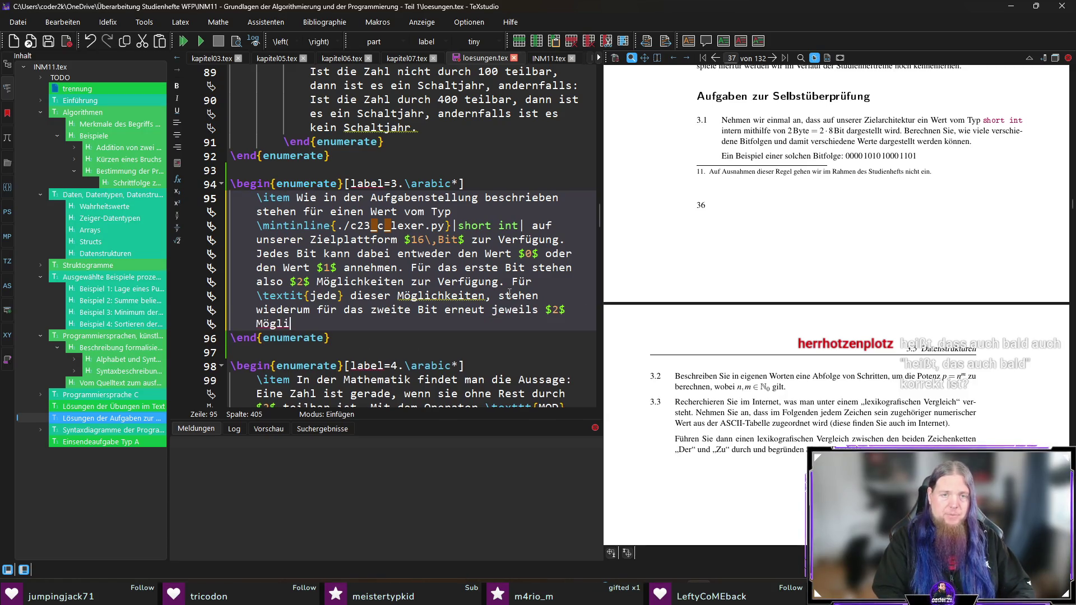
type("r Verfügung.")
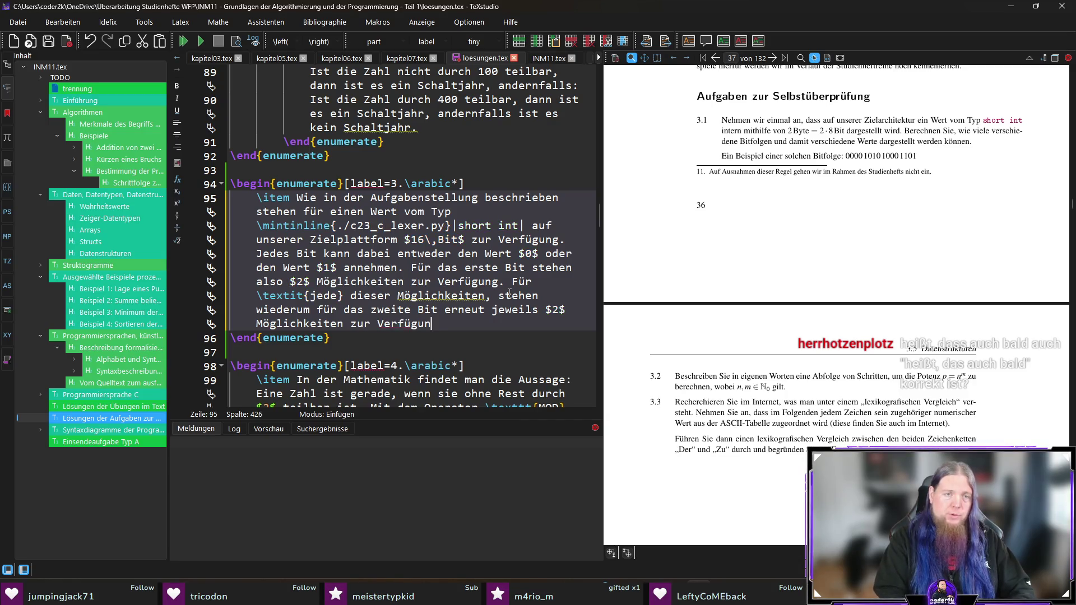
type("insgesamt also ")
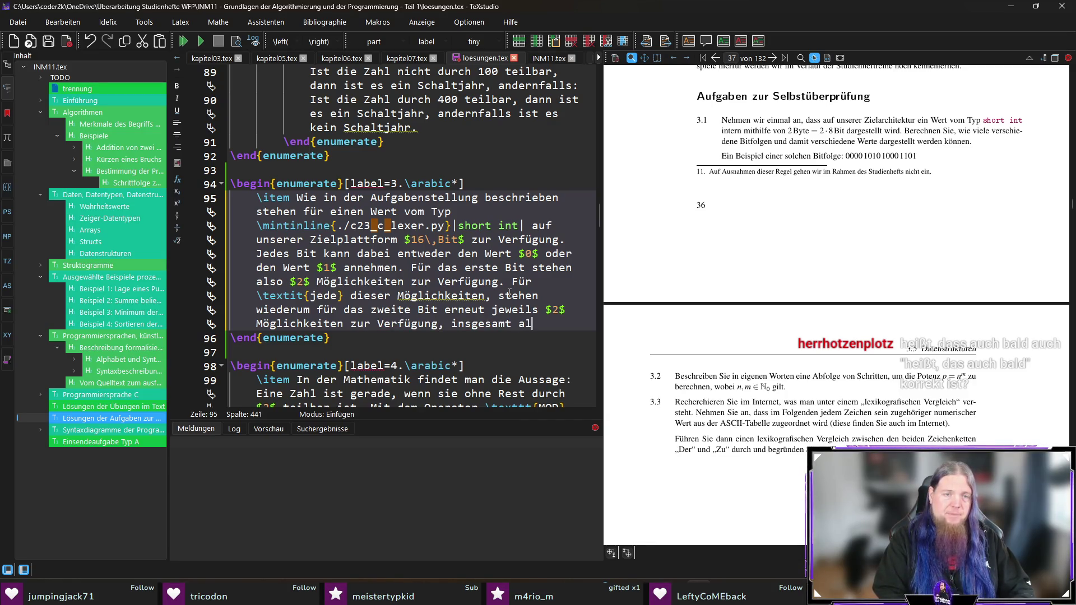
type("$2 \\cdot")
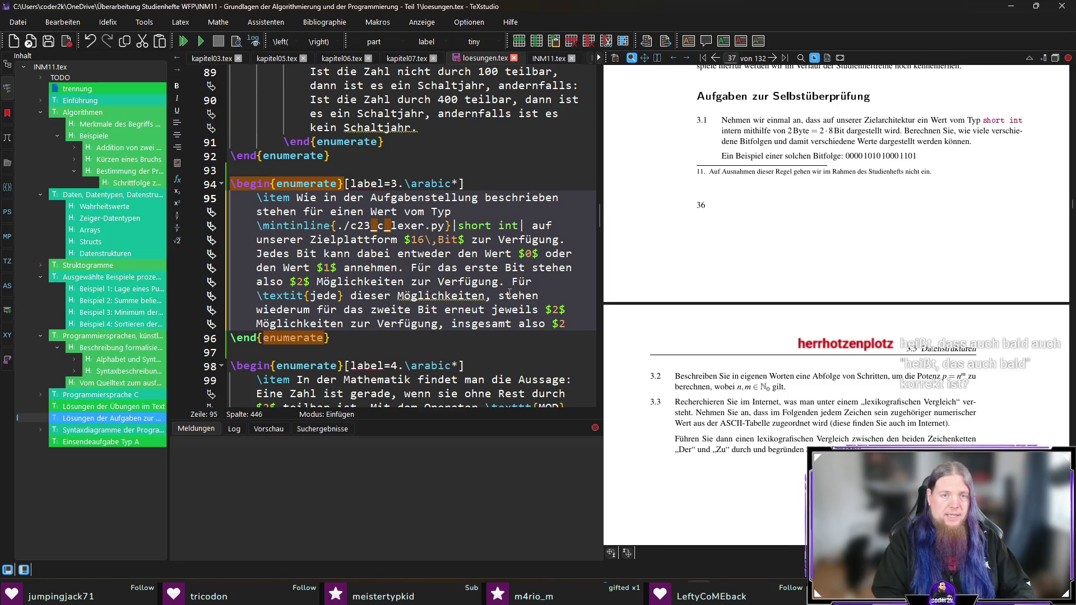
type(" 2$. ")
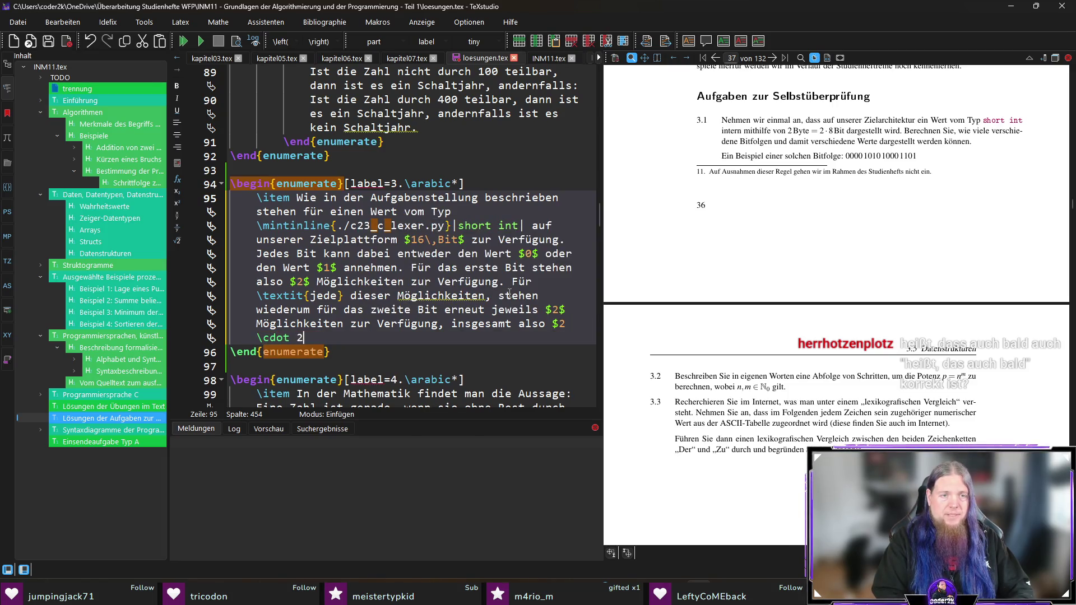
type("Das setzt sich ")
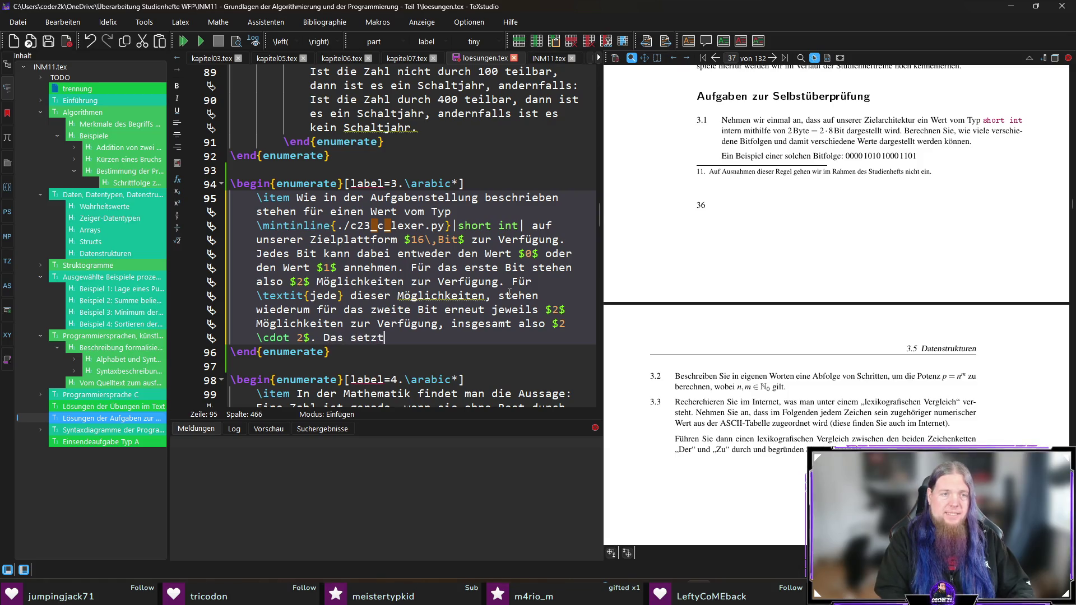
type("über alle B")
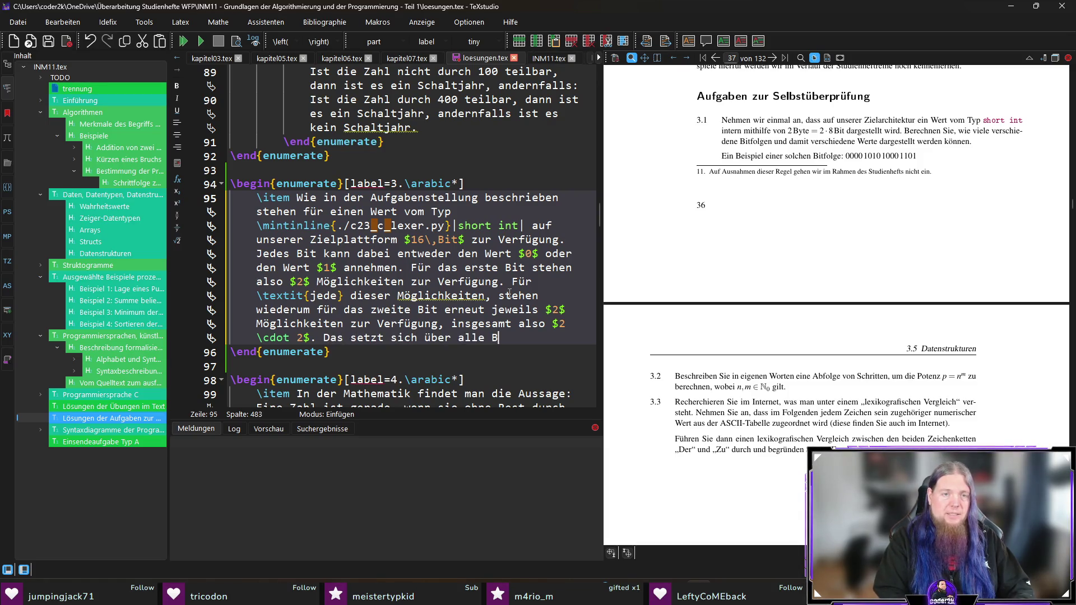
type("$16$ B")
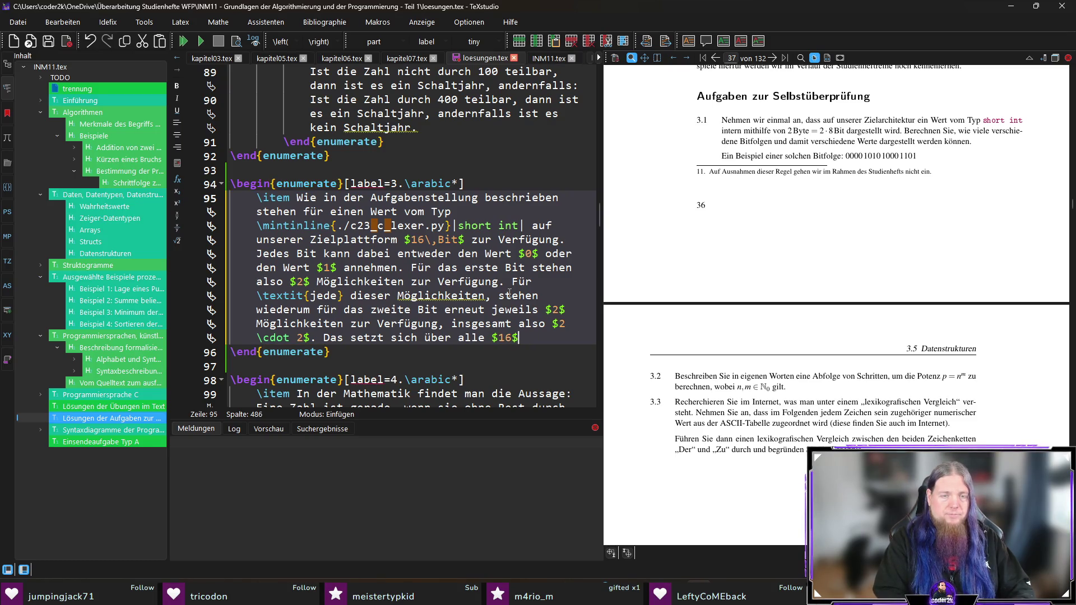
type("Bits fort. Insgesam")
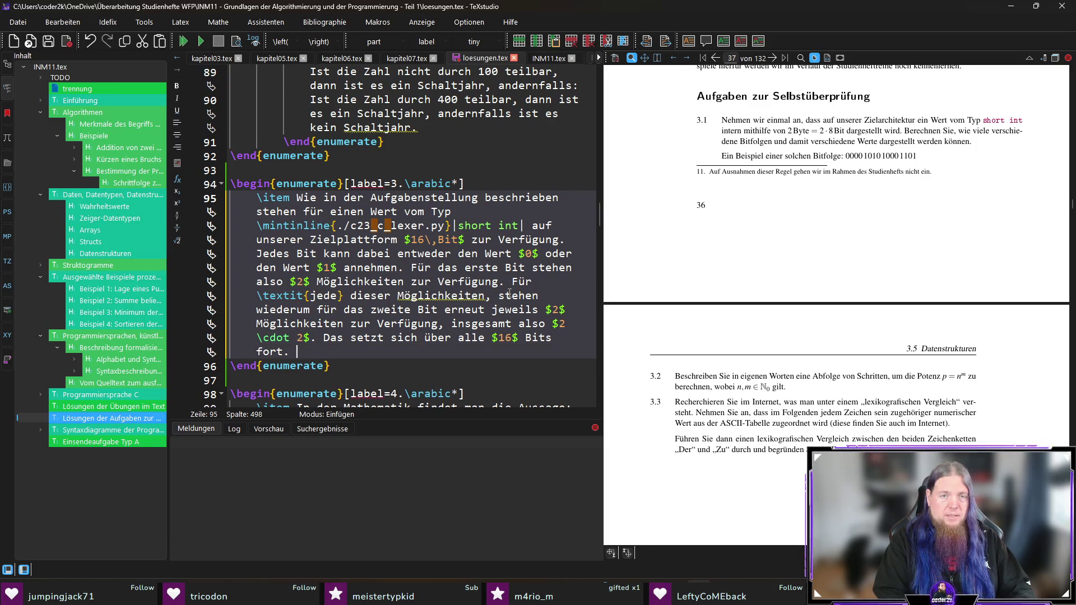
type("t ergibt sich als")
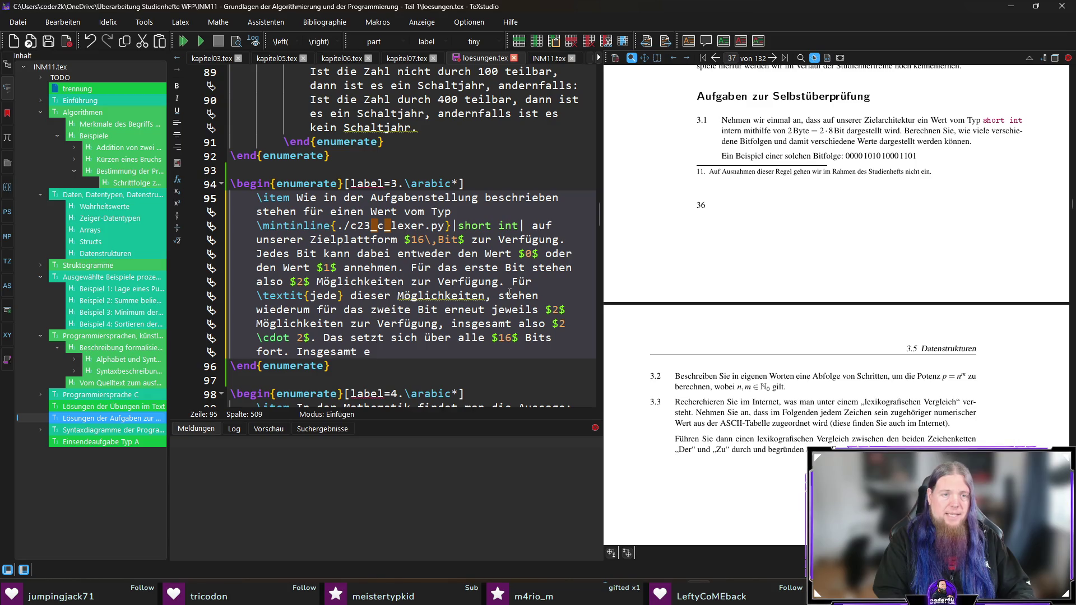
type("o ein Produkt")
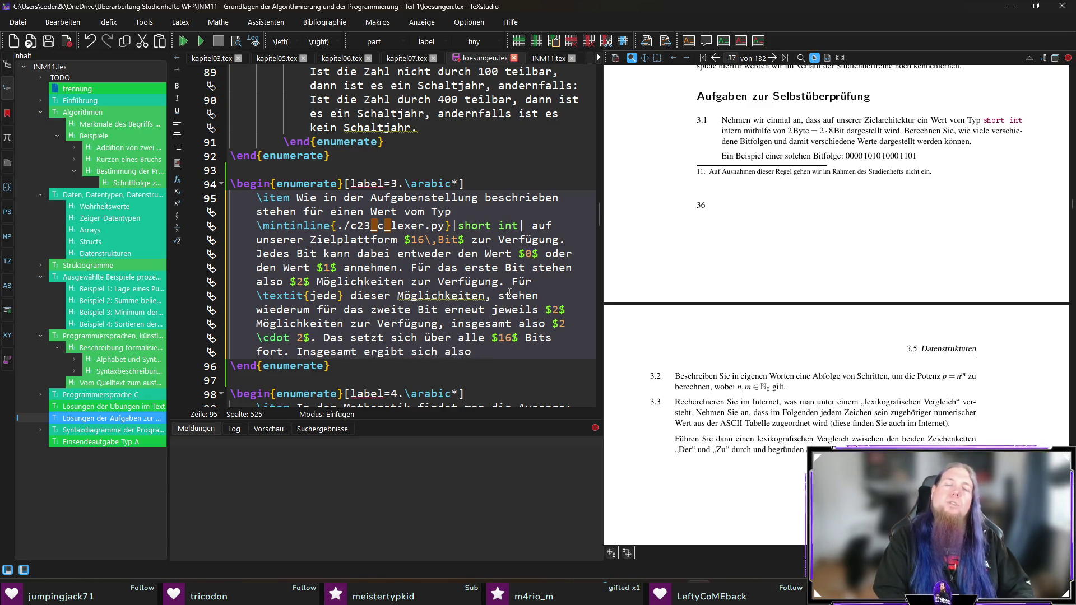
type("mit")
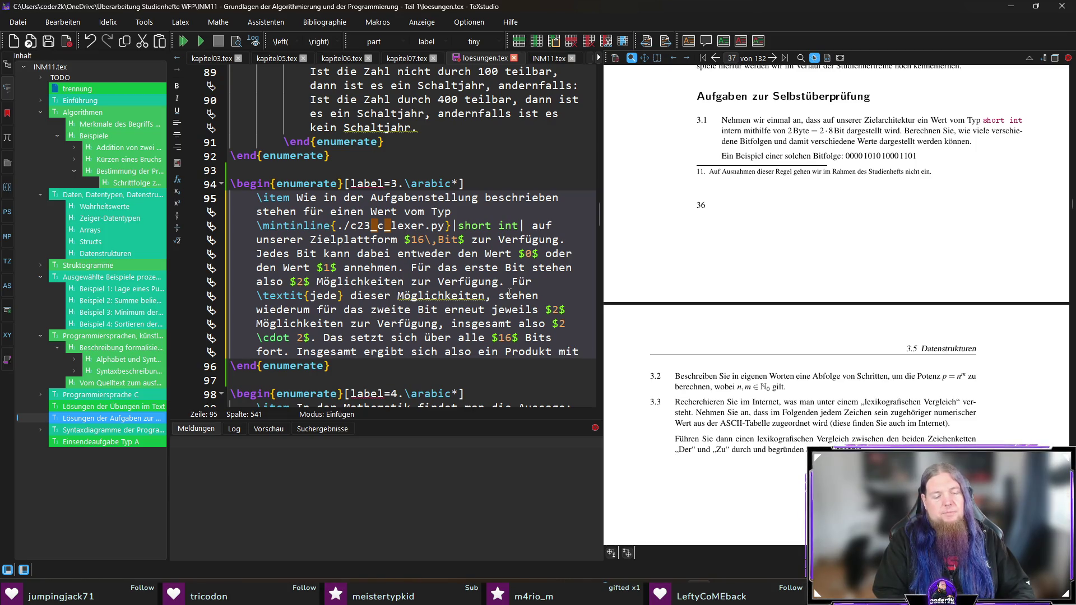
type("$16$ Fakto")
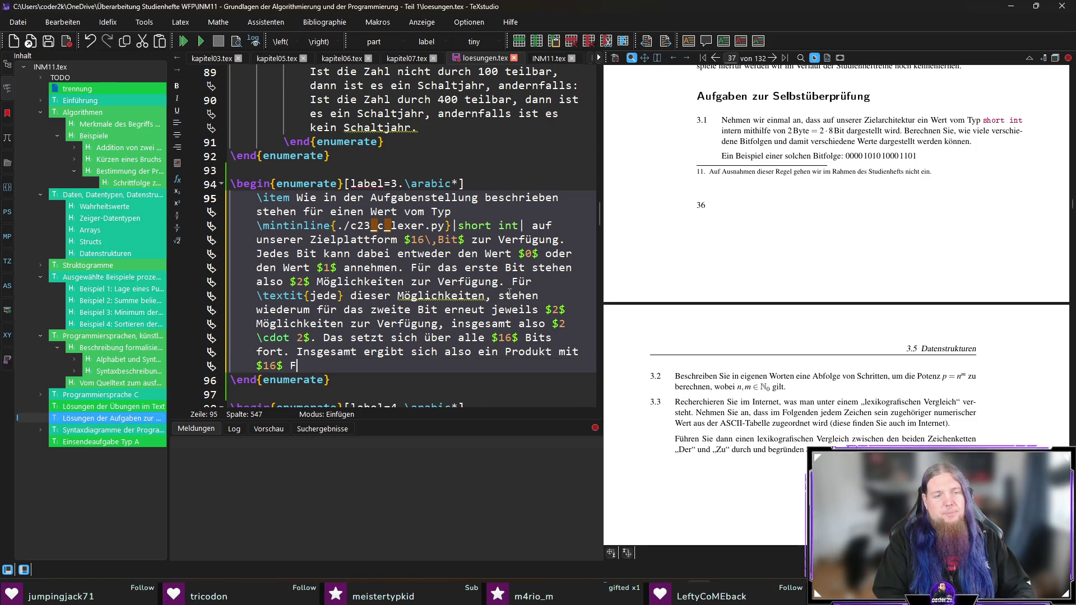
type("ren")
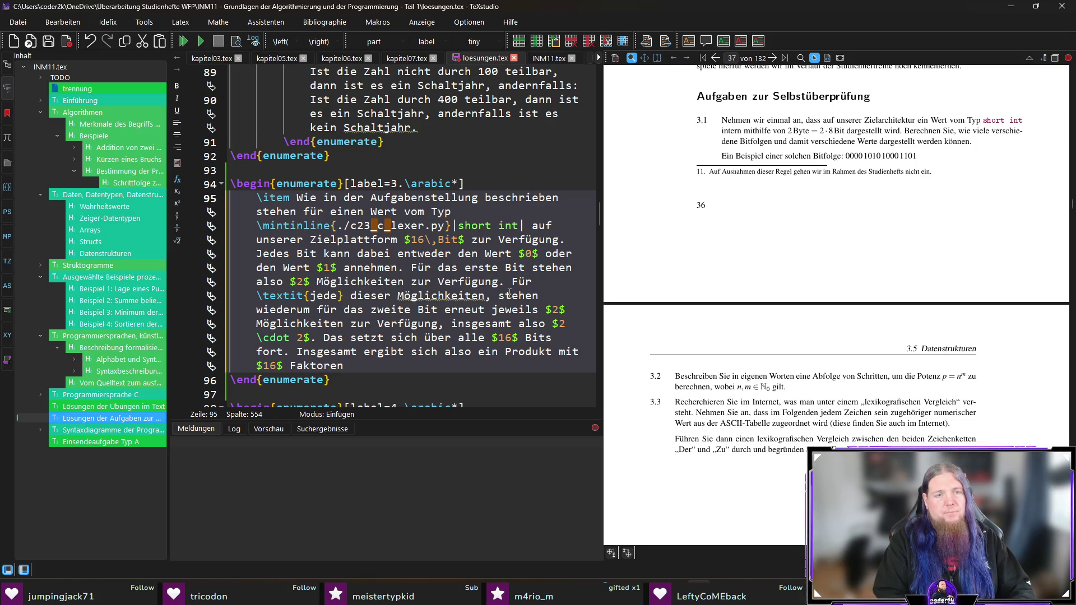
key("ctrl+Left")
key("ctrl+Left")
key("ctrl+Left")
type("der Form $2 \\cdot ")
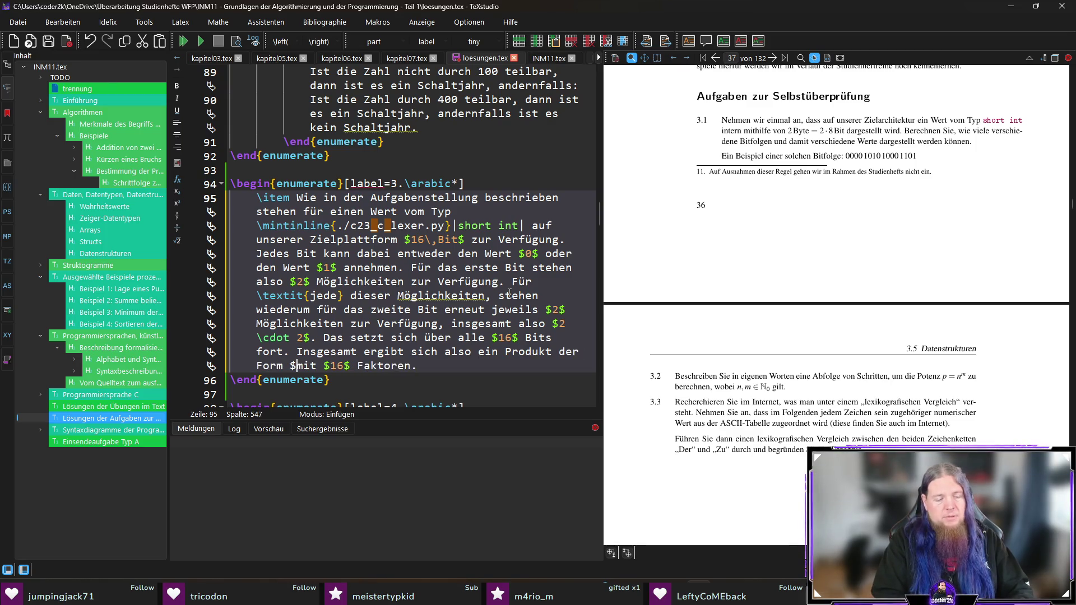
type("2 \\cdot 2 ")
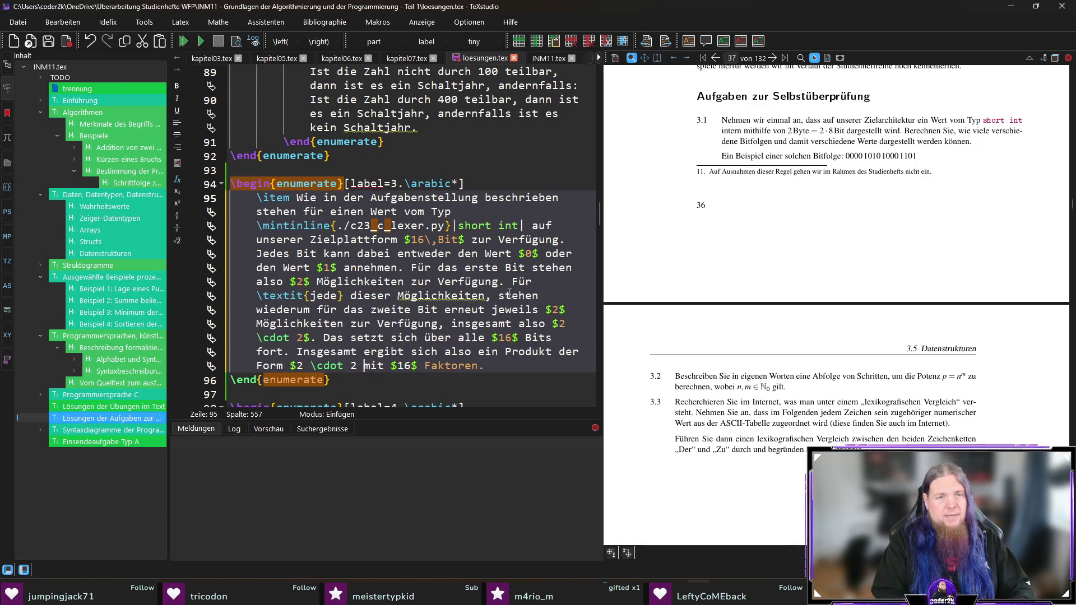
type("\\")
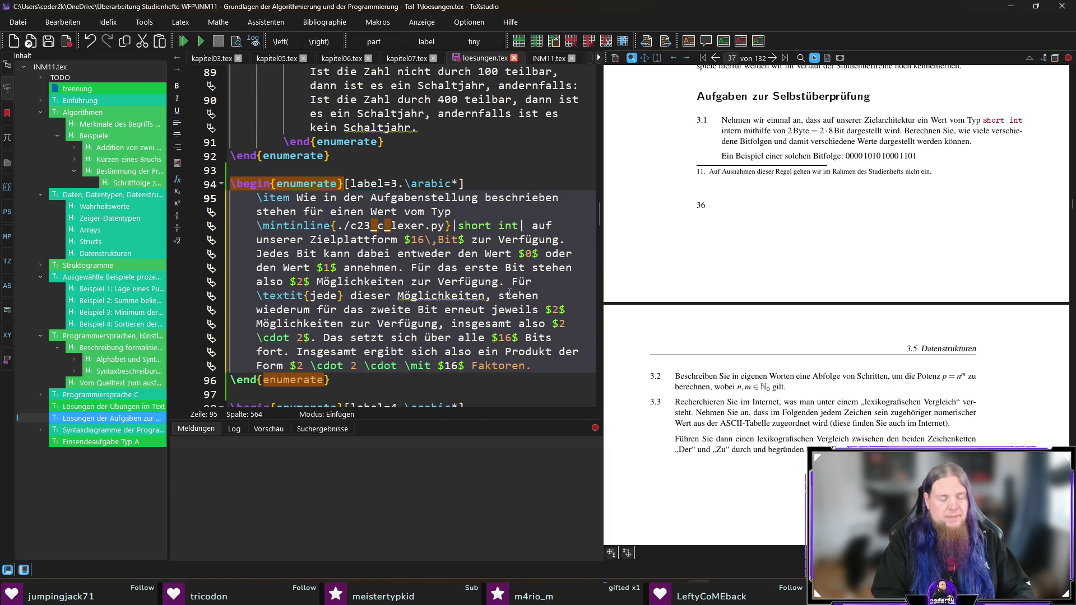
type("hdots \\cdots ")
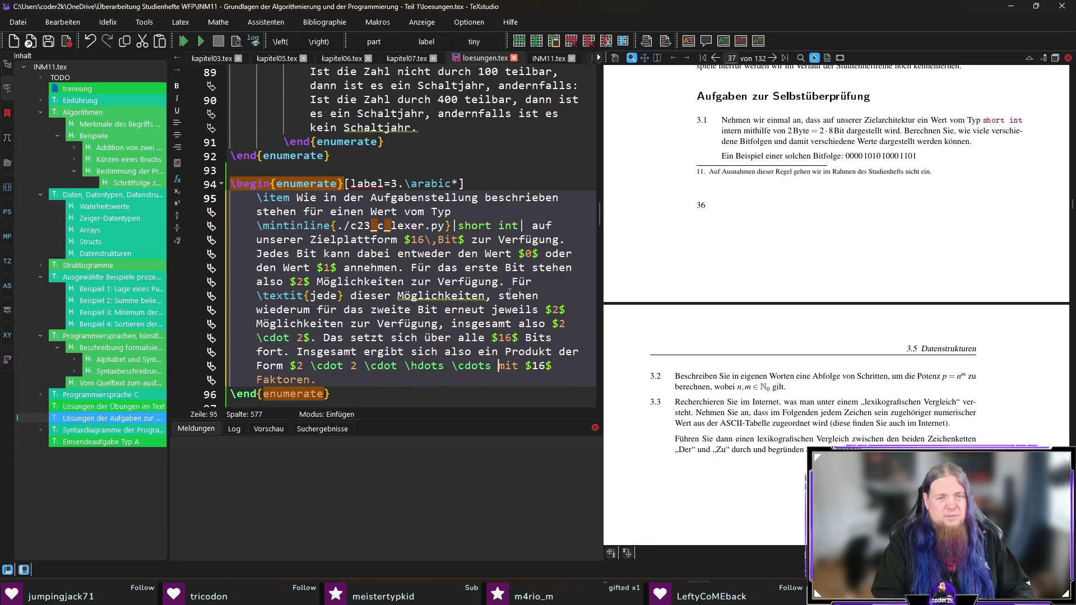
type("2$")
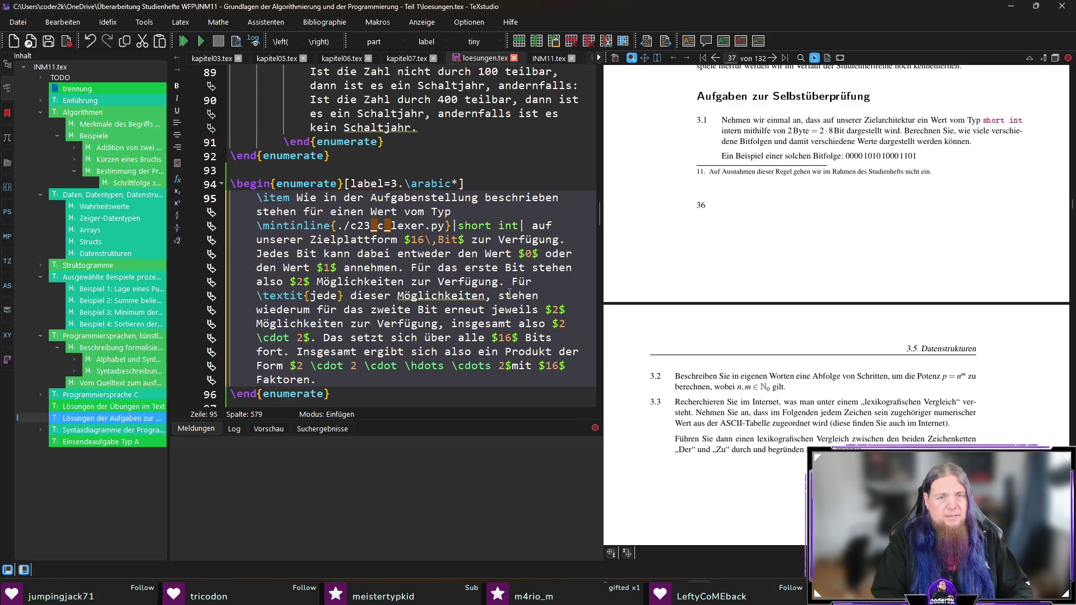
key("BackSpace")
type(", also $2^16$.")
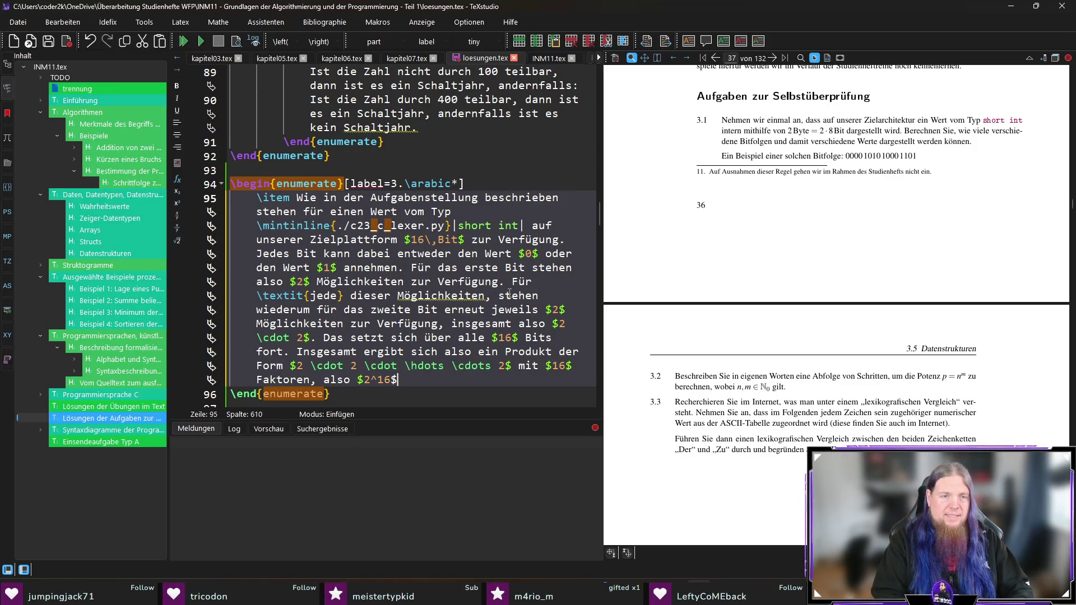
key("BackSpace")
key("BackSpace")
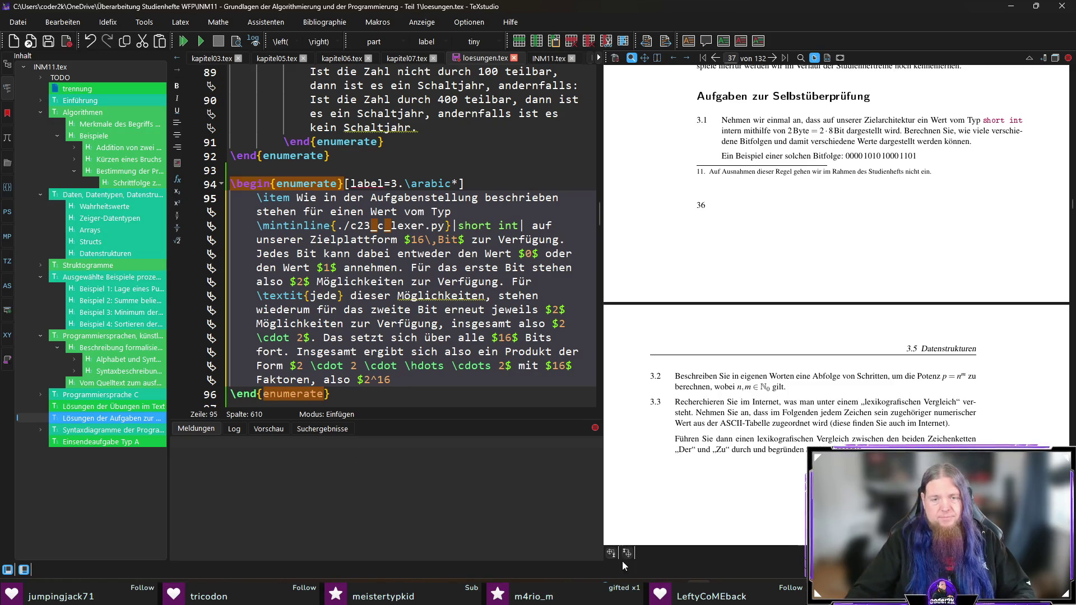
key("XF86Calculator")
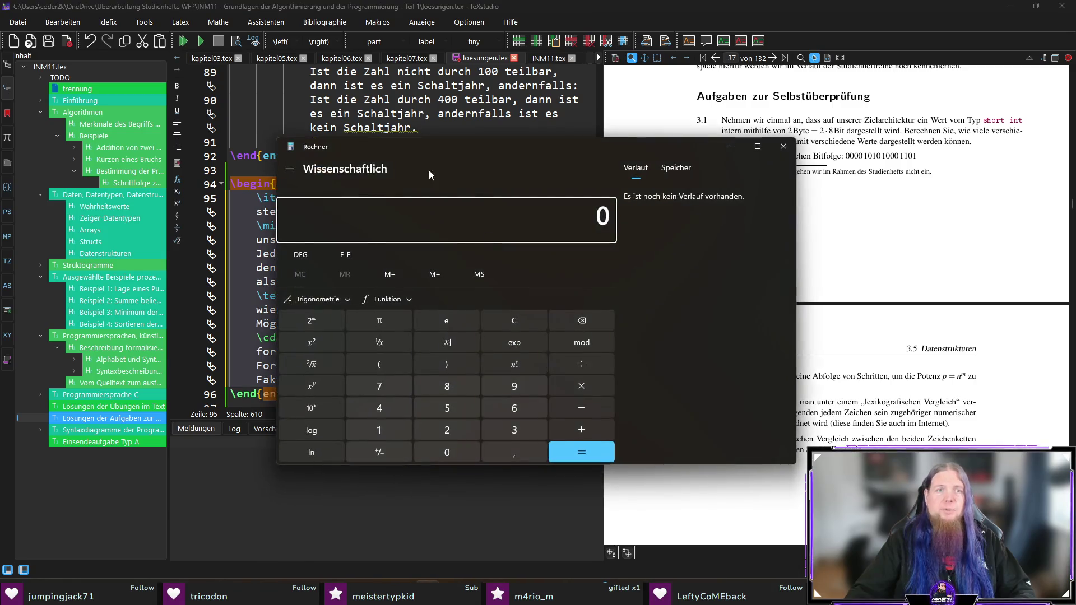
Compute 2^16 = 65.536 in the calculator and append '= 65\,536$' to the answer
type("2")
left_click(325, 392)
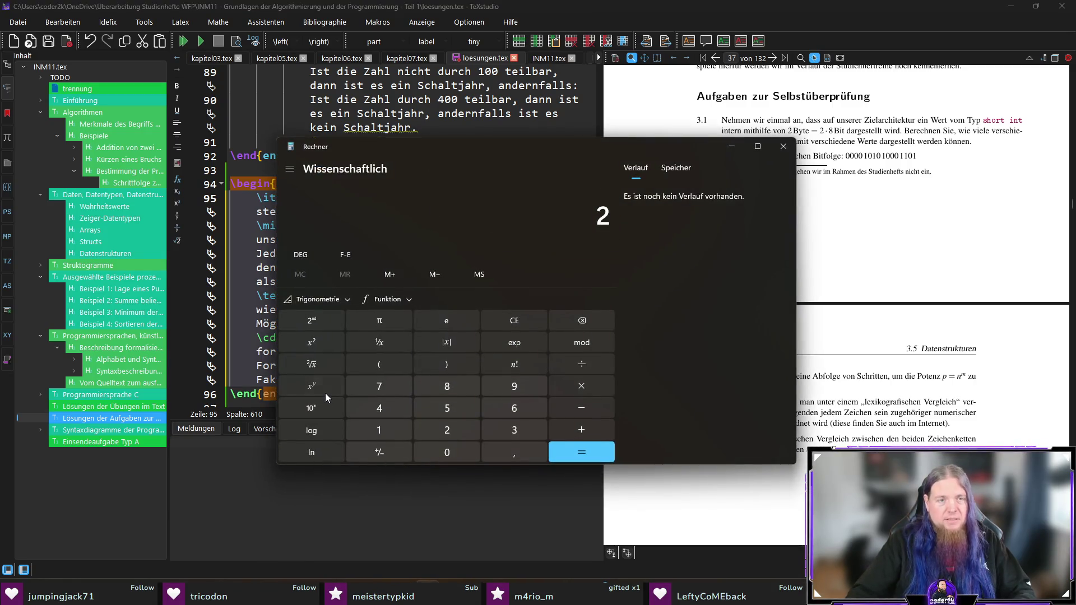
type("16")
key("Return")
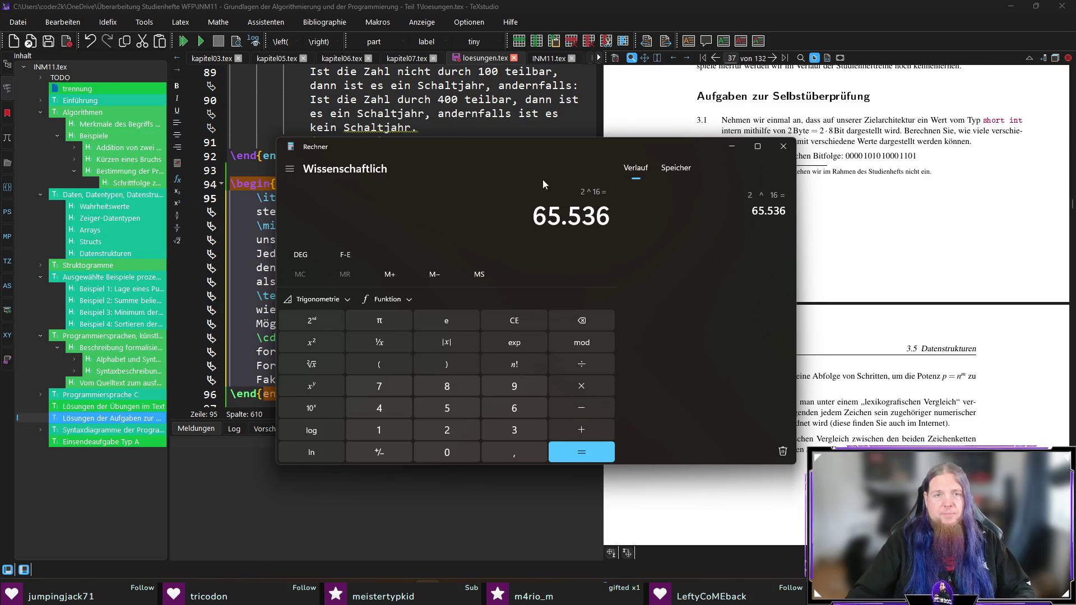
key("alt+Tab")
type("= 65")
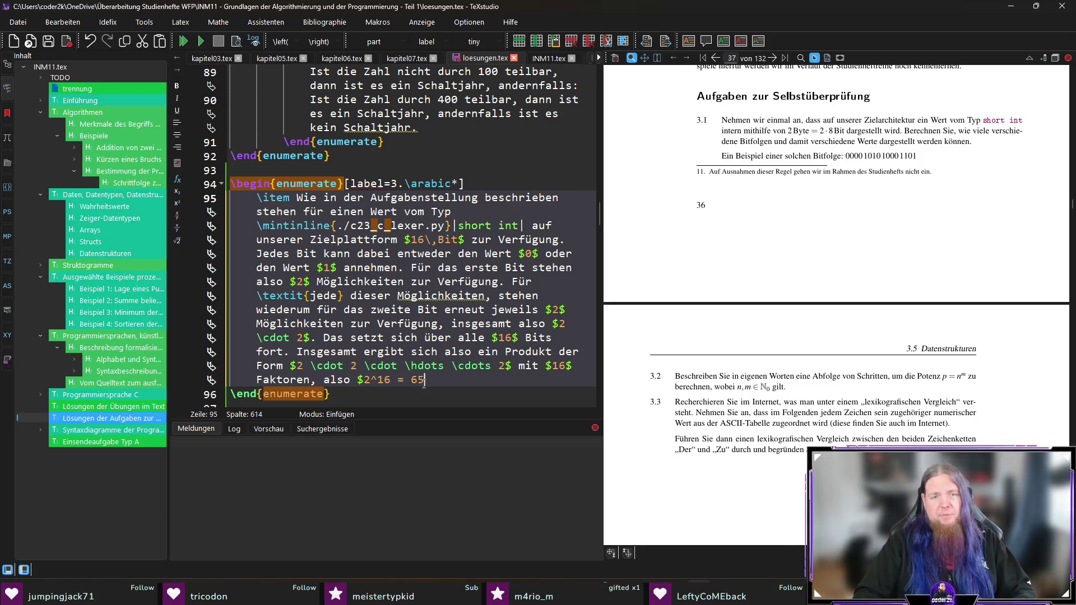
type("\\A")
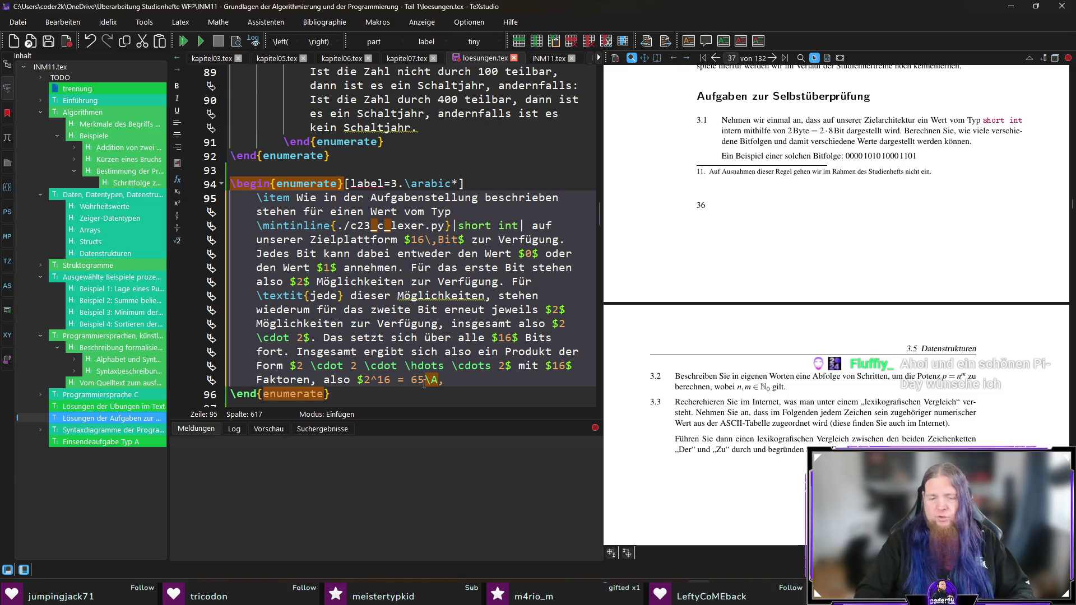
type(",536$")
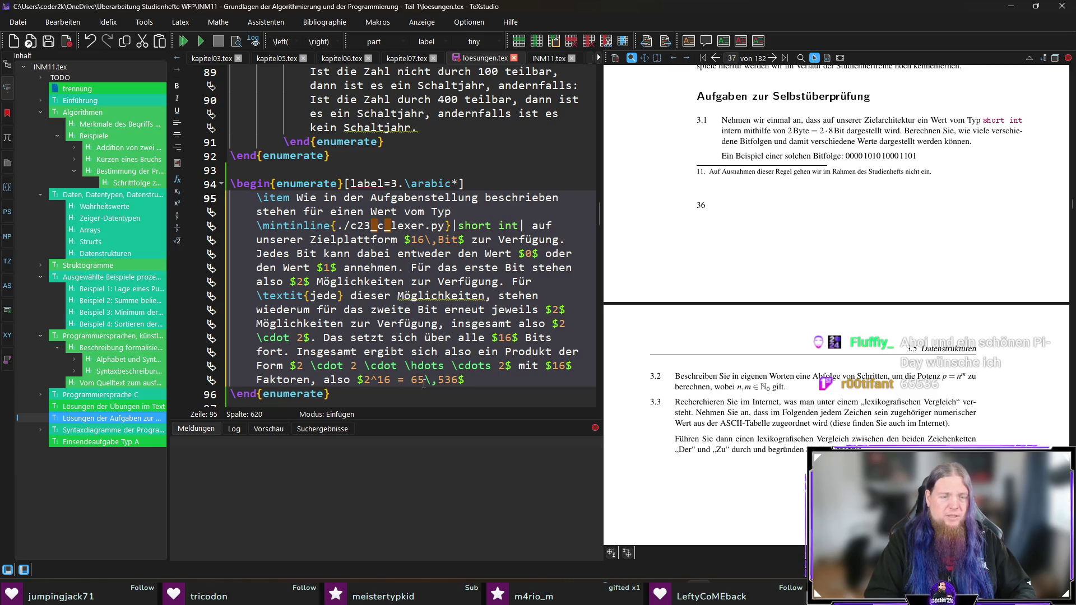
Change 65\,536 to 65.536 and compile the document to PDF with pdflatex
key("Left")
key("Left")
key("Left")
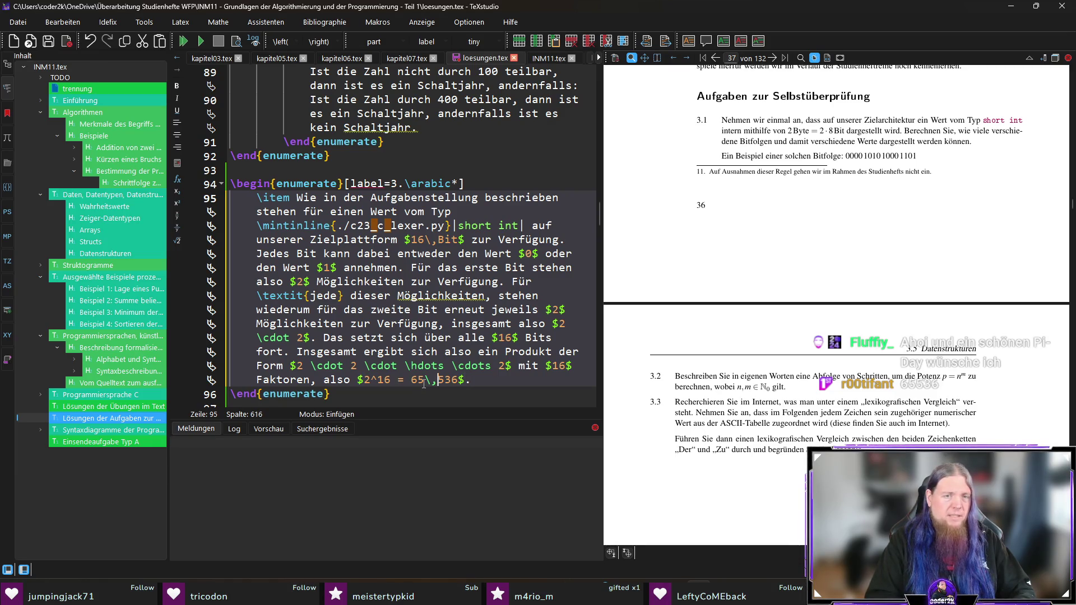
key("BackSpace")
key("BackSpace")
type(".")
key("End")
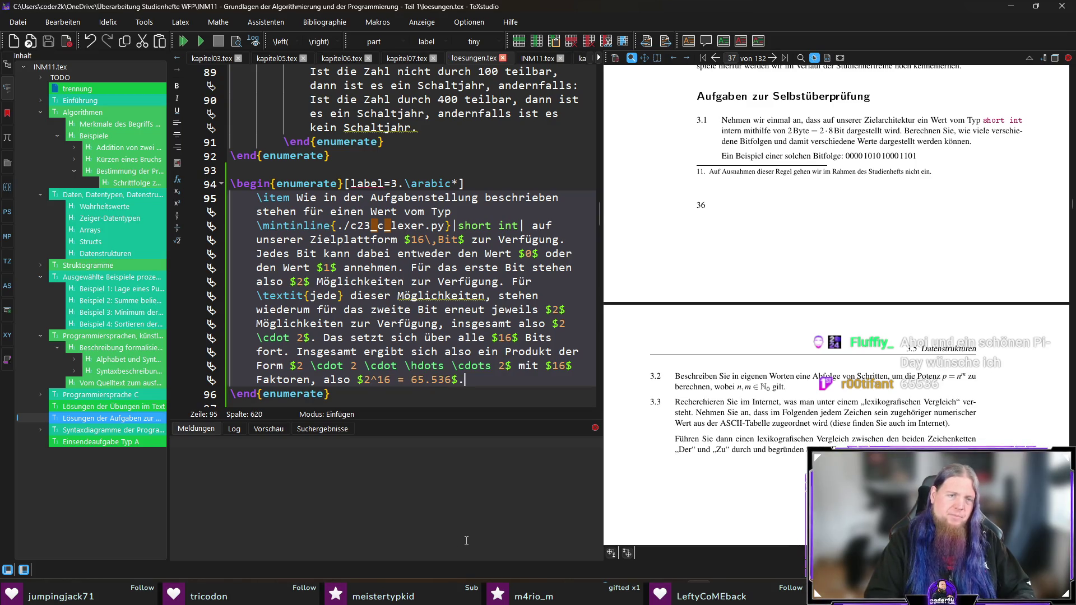
key("F5")
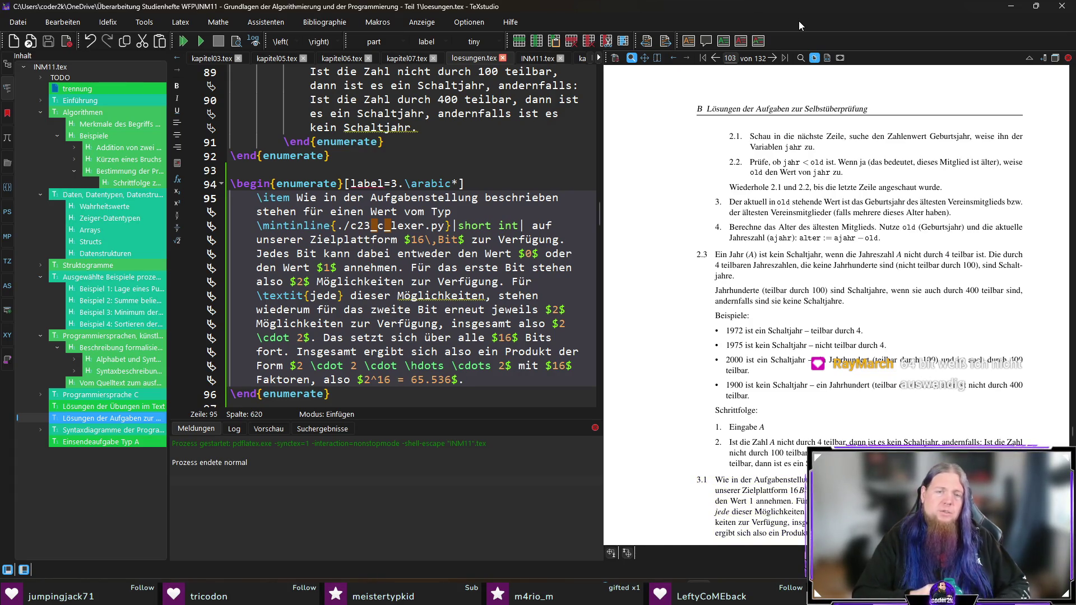
Recompile and confirm solution 3.1 in the PDF ends with 16 factors of 2 equalling 65.536
scroll(933, 309, "down", 3)
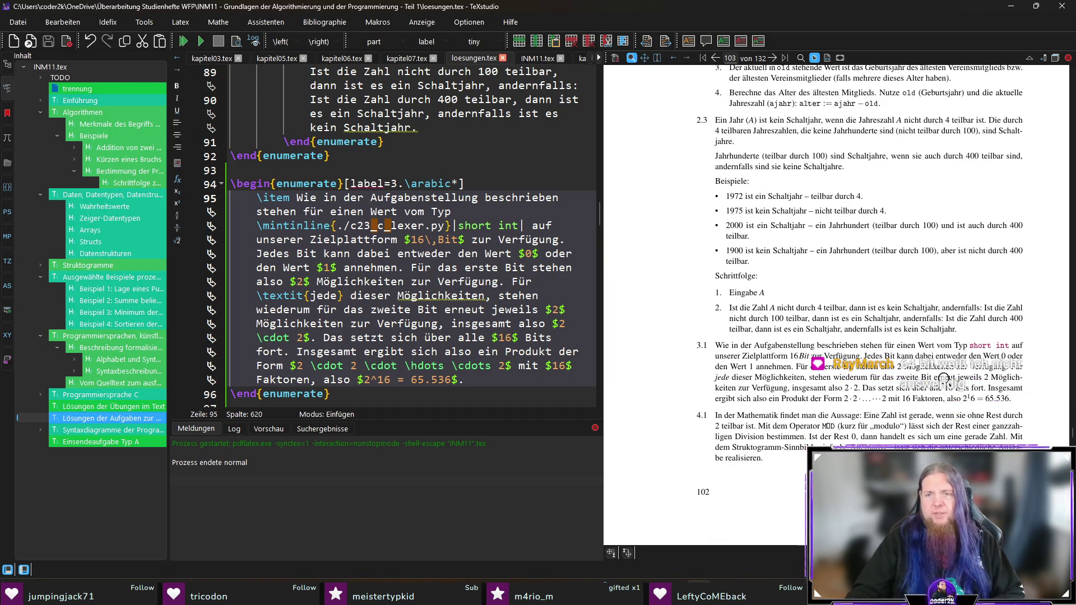
left_click_drag(879, 403, 876, 398)
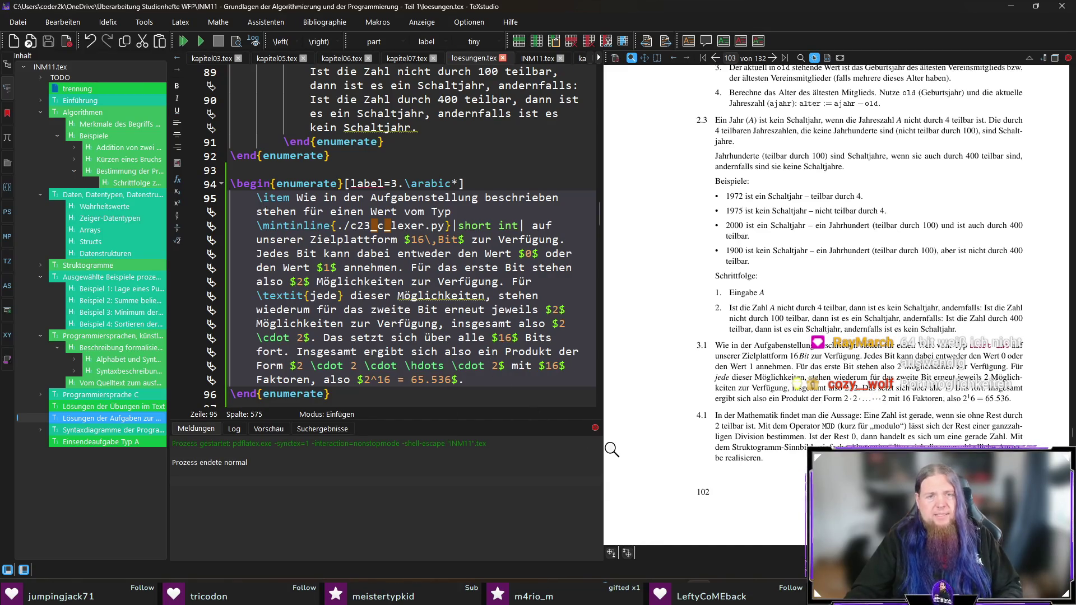
key("F5")
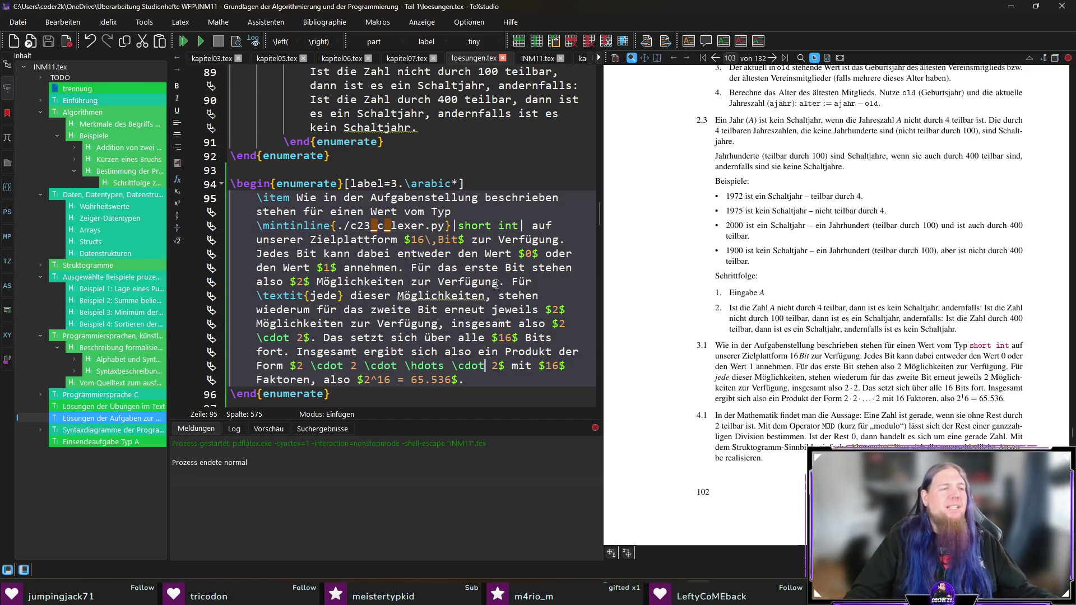
scroll(498, 286, "down", 3)
scroll(504, 309, "up", 2)
left_click(511, 334)
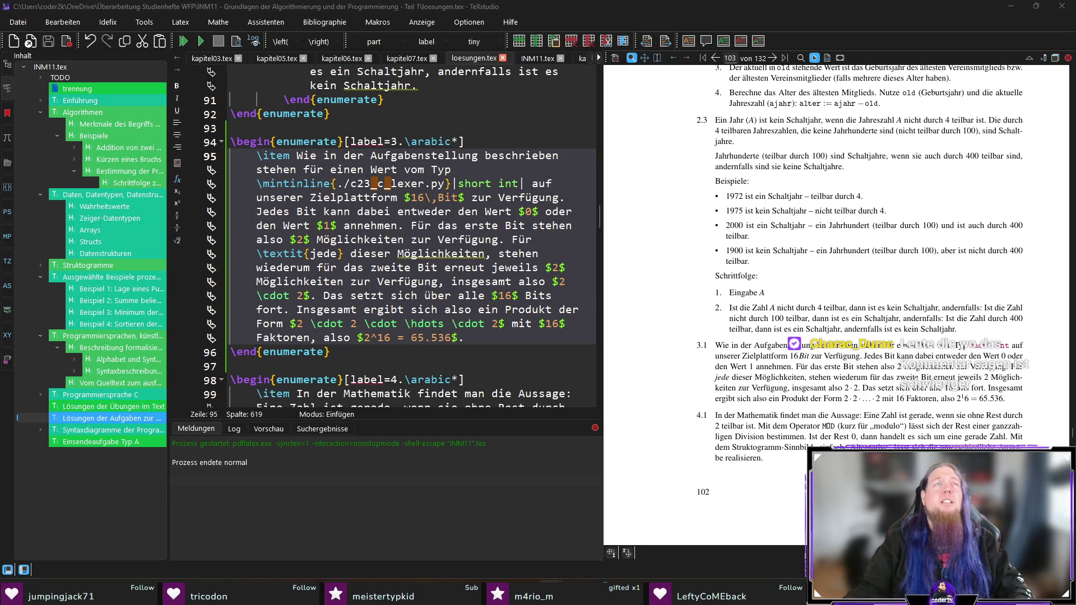
In Compiler Explorer, replace the float and switch block in main with 'double bézier = 4.14;'
key("alt+Tab")
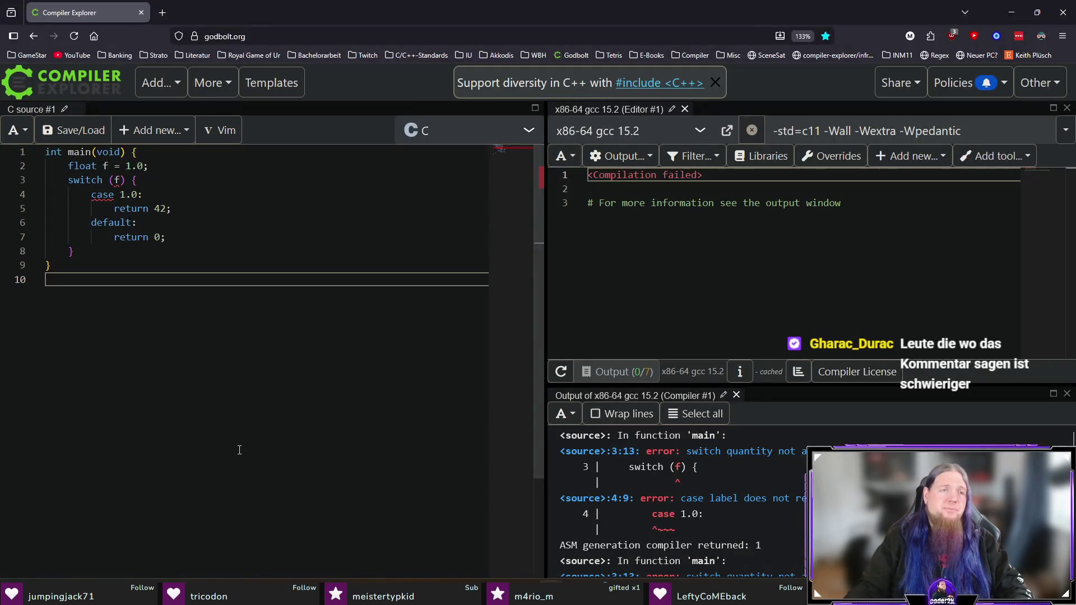
left_click_drag(94, 253, 65, 171)
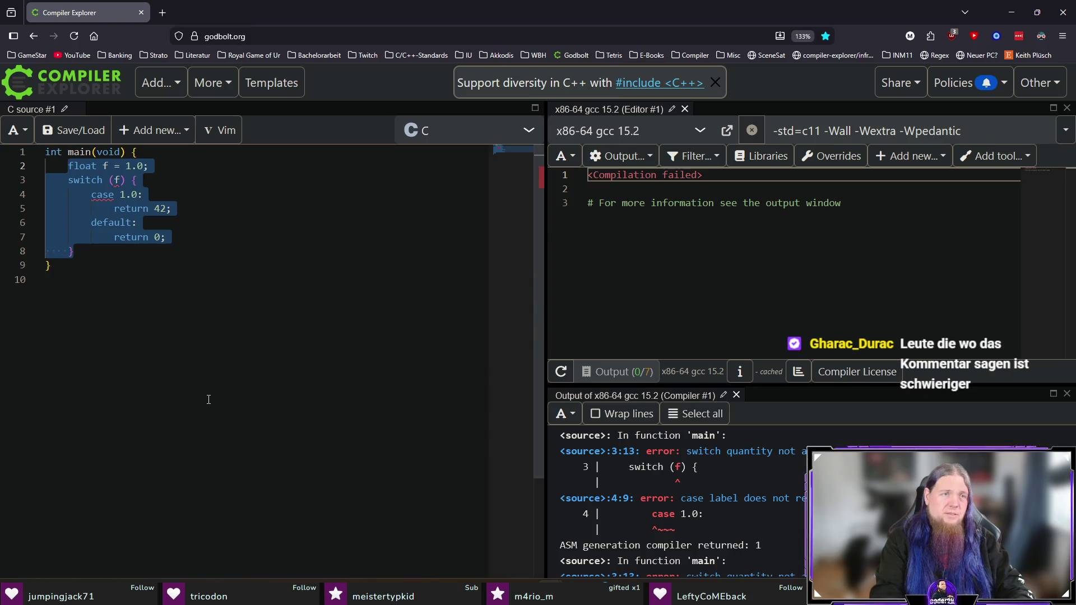
type("e")
type("ouble b")
type("ézier = 4")
type(".14;")
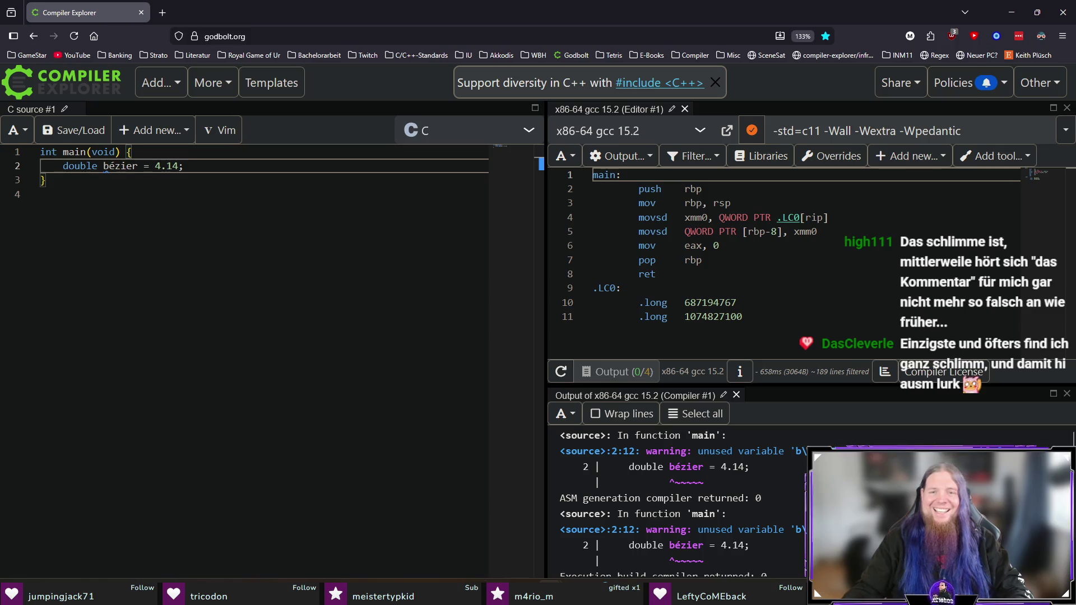
Select the bézier declaration line and enlarge the output pane to show the unused-variable warning
key("Escape")
key("shift+v")
scroll(805, 457, "up", 1)
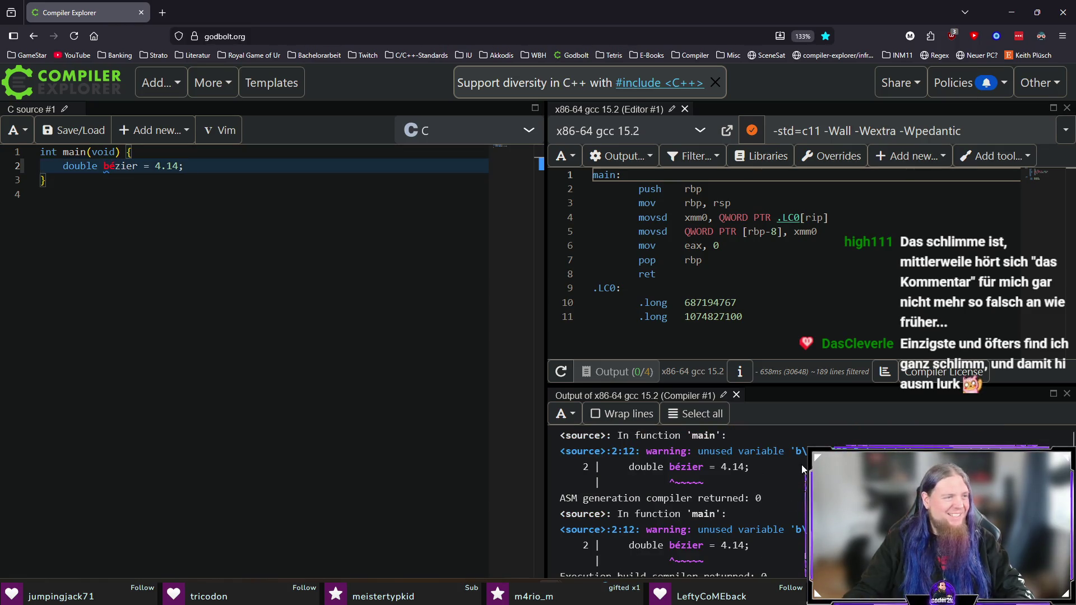
left_click_drag(806, 386, 775, 275)
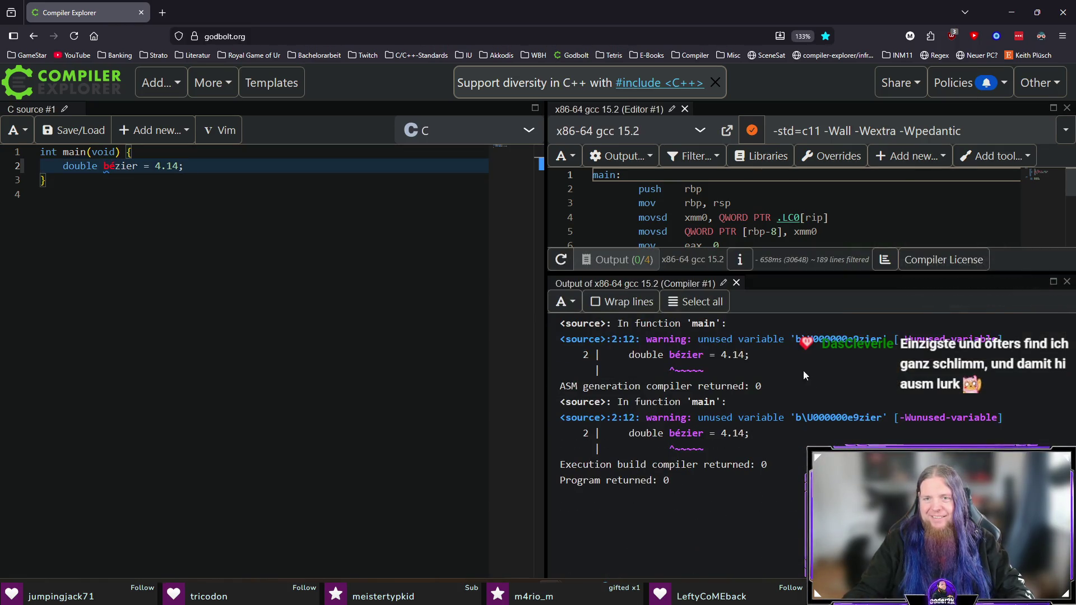